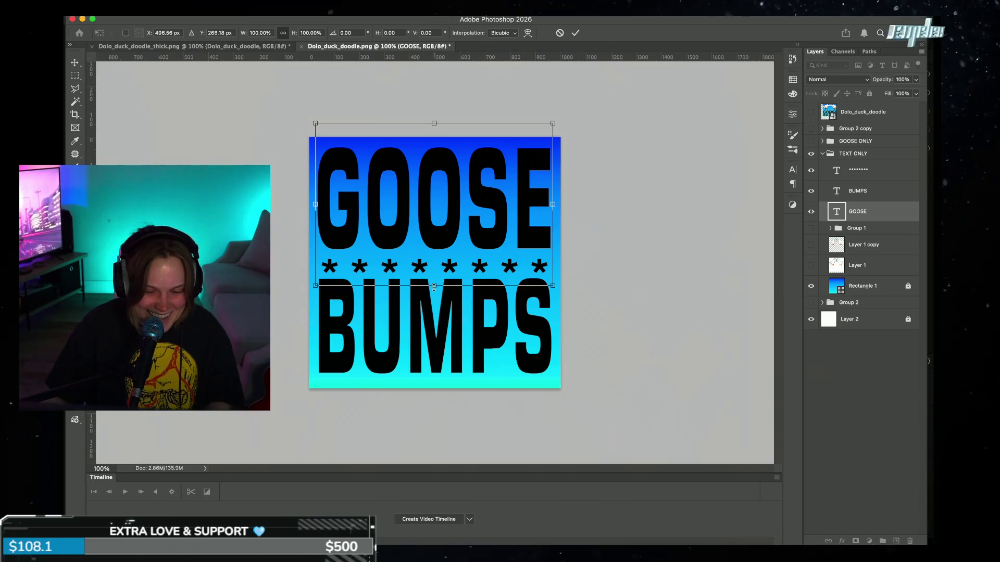
Step: Stretch the GOOSE text slightly taller at both top and bottom
drag(434, 286, 434, 293)
drag(434, 123, 435, 122)
click(576, 33)
Step: Stretch the BUMPS text taller toward the asterisk row
click(434, 359)
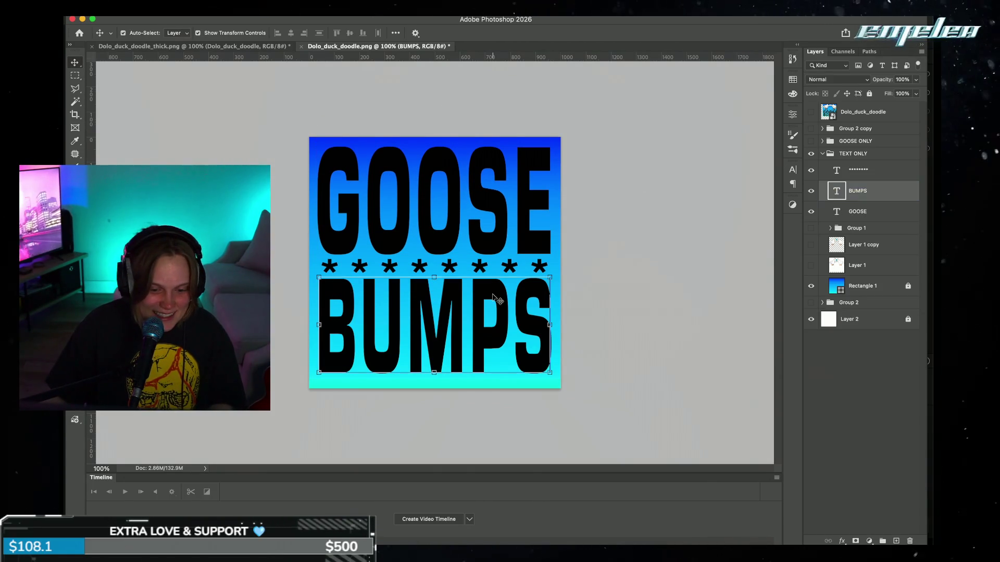
drag(434, 373, 433, 377)
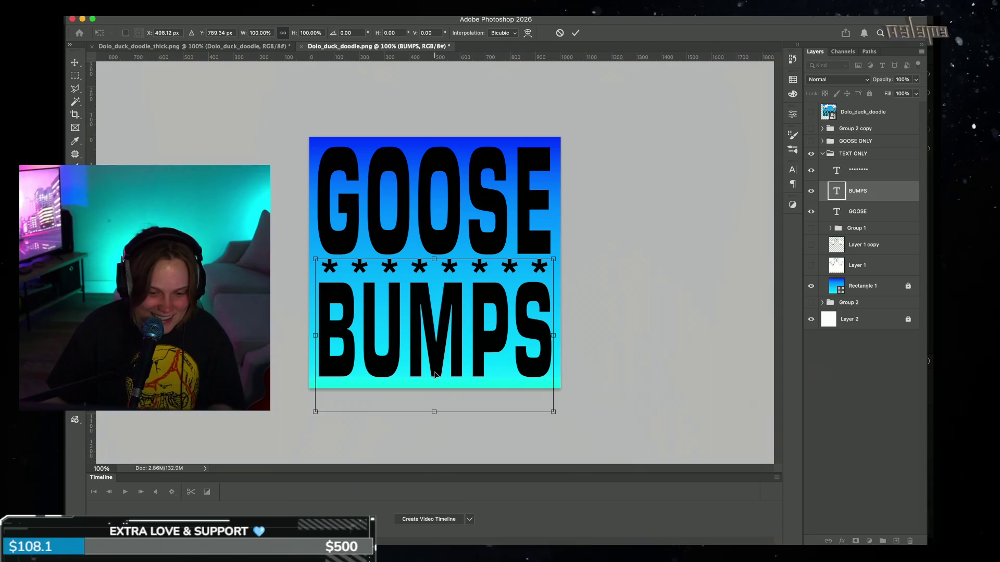
drag(434, 255, 433, 253)
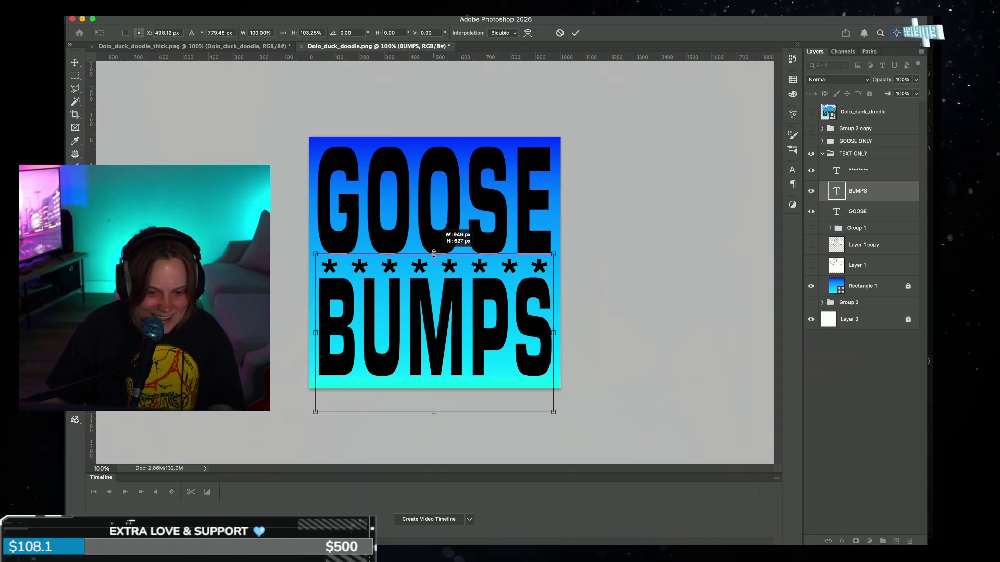
click(575, 34)
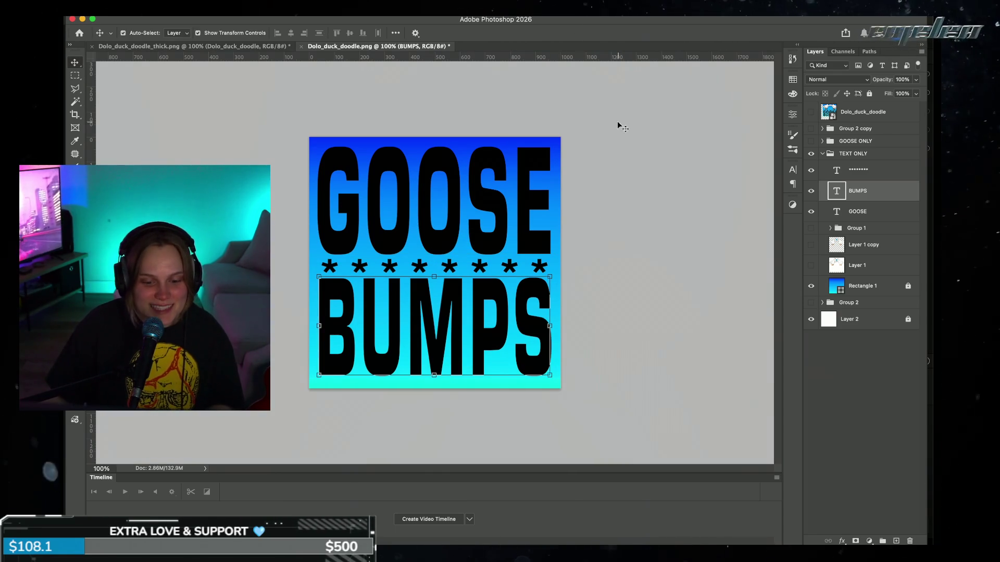
click(647, 230)
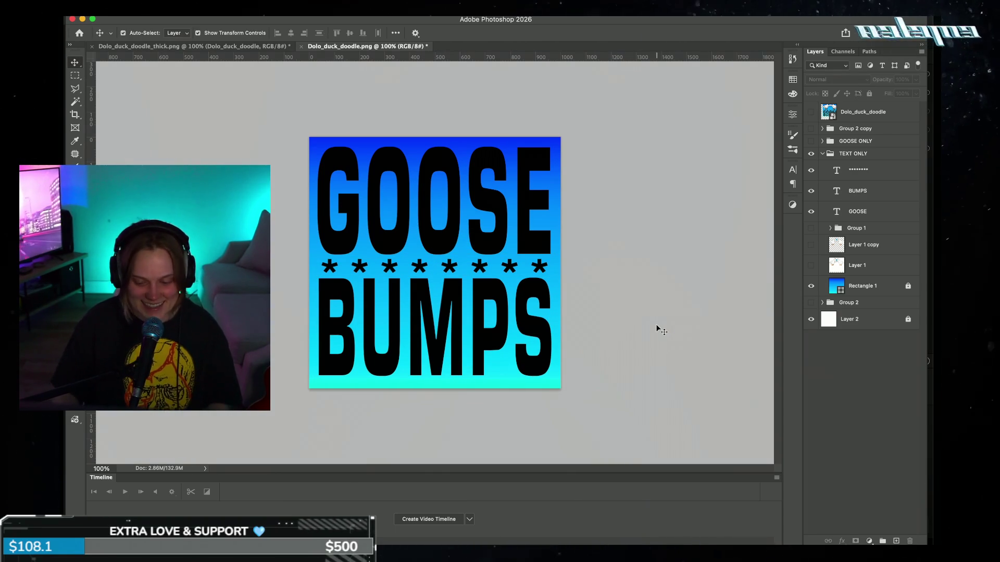
Step: Trim GOOSE slightly from the top to refine its height
key(ctrl+minus)
key(ctrl+minus)
key(ctrl+minus)
key(ctrl+plus)
key(ctrl+plus)
key(ctrl+plus)
ctrl+click(528, 198)
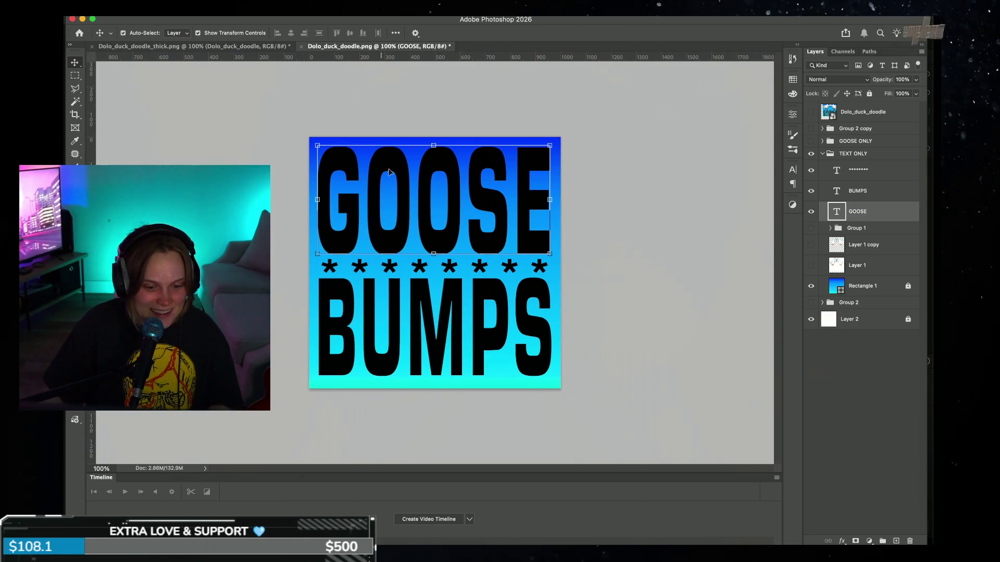
click(433, 145)
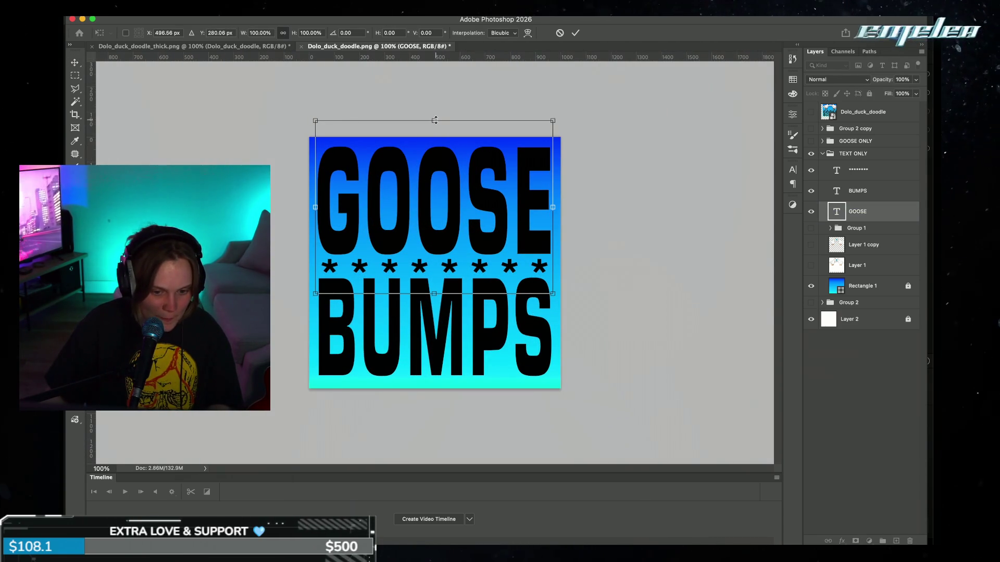
drag(434, 121, 435, 126)
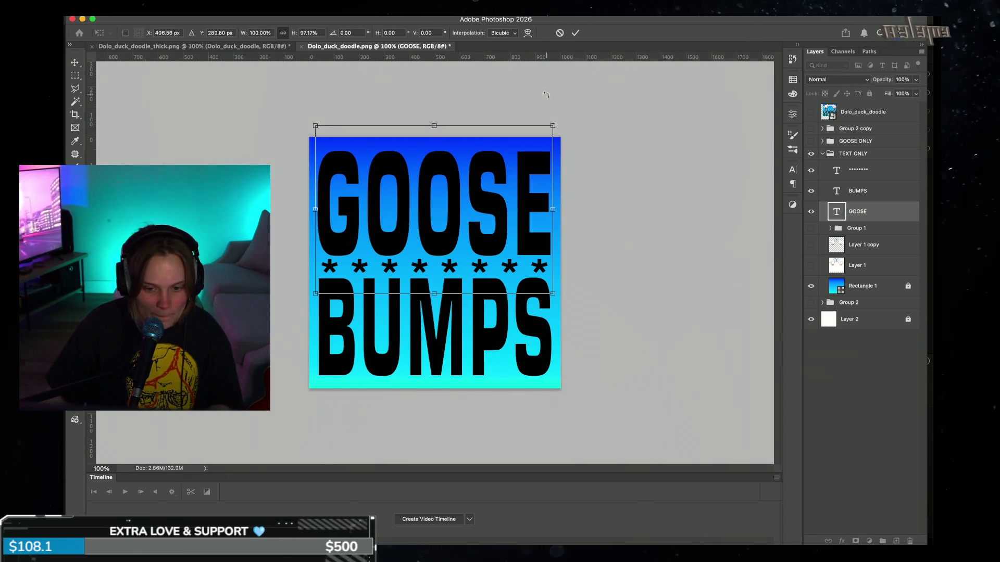
click(606, 150)
Step: Nudge the BUMPS text, review the whole poster, and reselect the GOOSE layer
drag(473, 337, 480, 333)
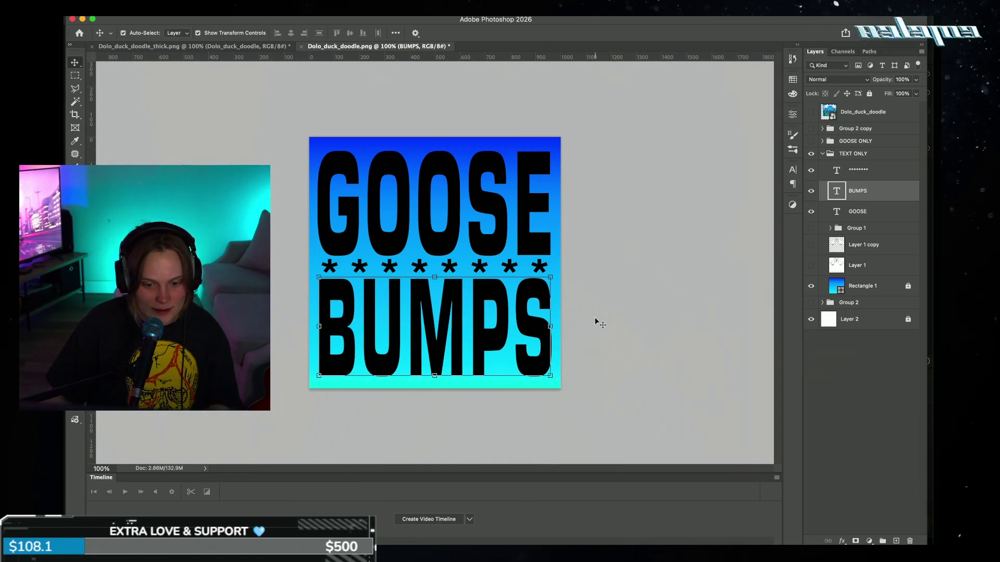
click(610, 311)
click(545, 239)
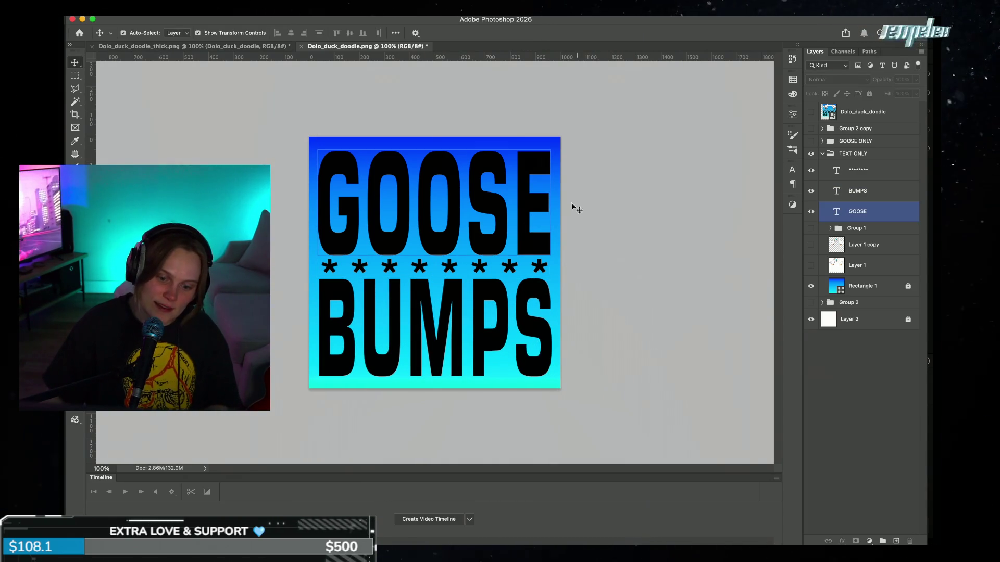
click(618, 206)
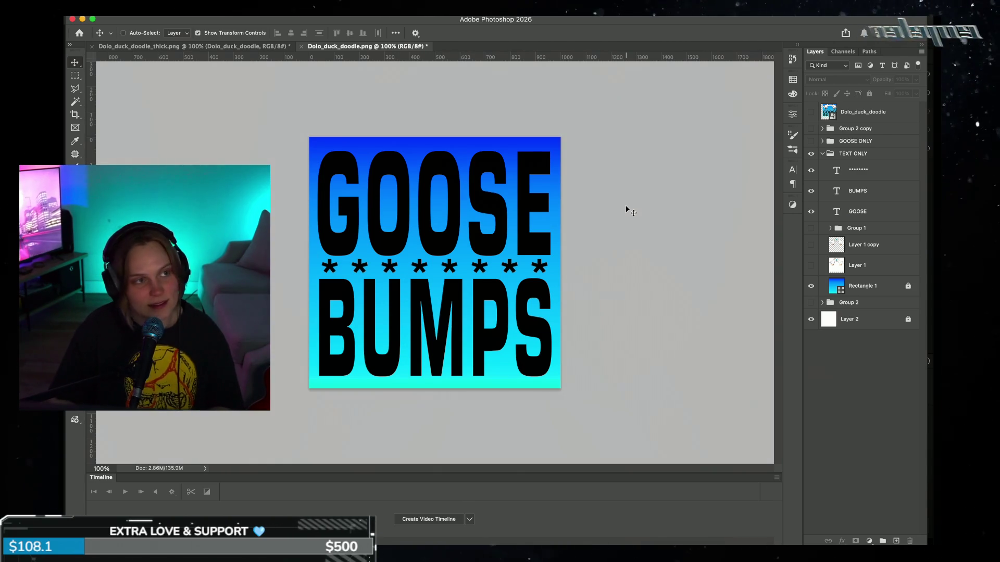
key(super+minus)
key(super+minus)
key(super+minus)
key(super+equal)
key(super+equal)
key(super+equal)
key(super+equal)
key(super+equal)
key(super+equal)
key(super+minus)
key(super+minus)
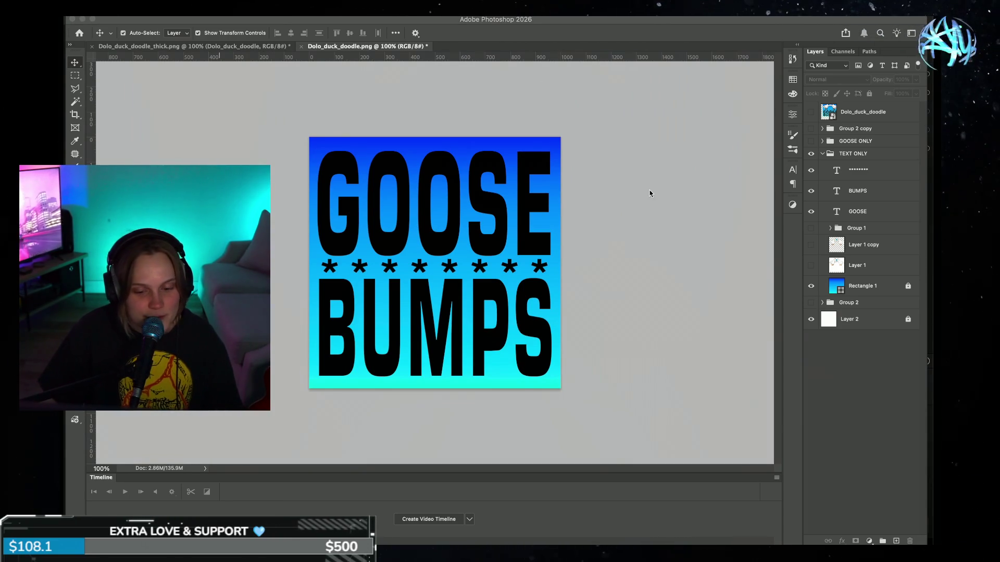
click(675, 267)
click(538, 201)
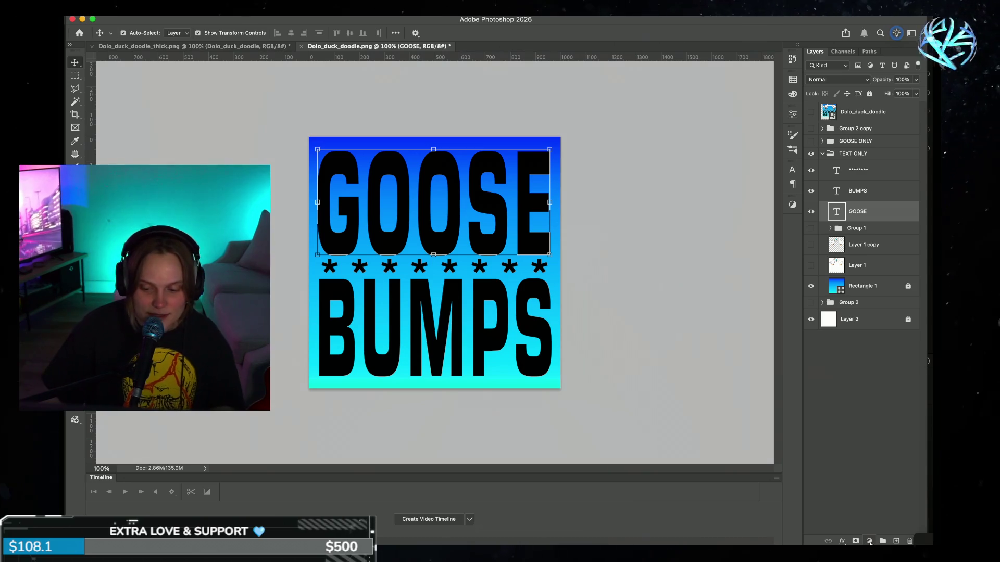
Step: Add a Bevel & Emboss effect to the GOOSE layer and move its dialog aside
click(869, 541)
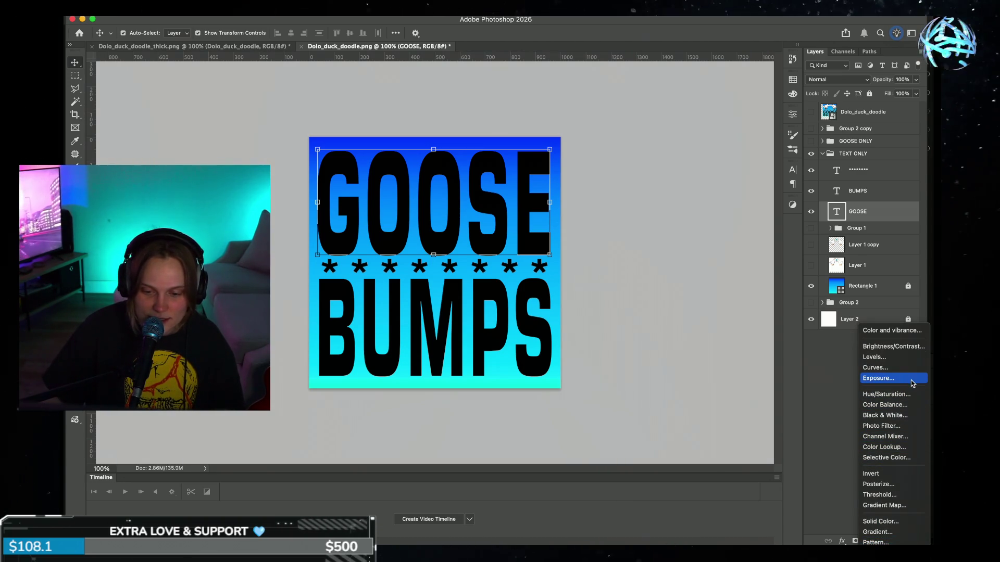
click(842, 542)
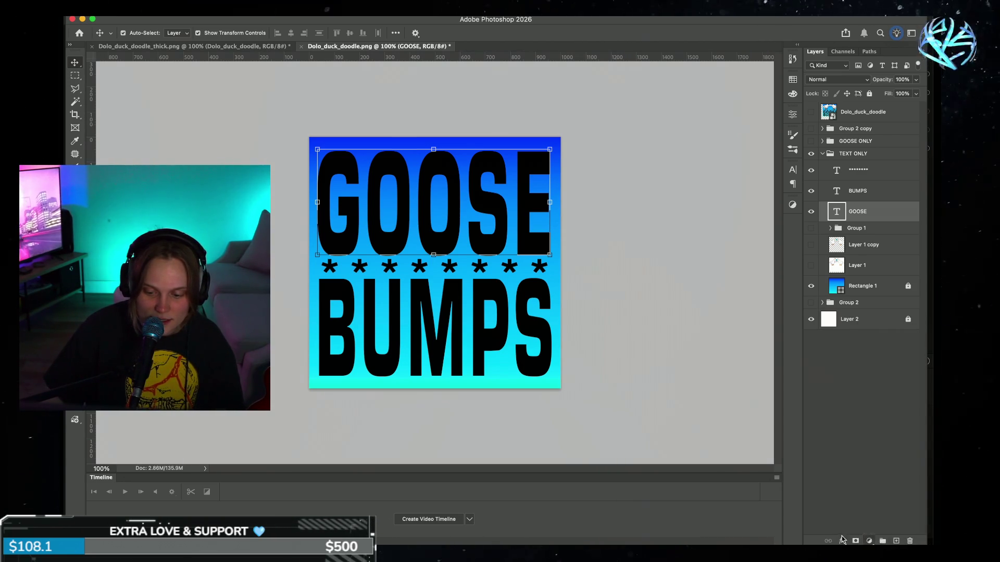
click(842, 542)
click(864, 474)
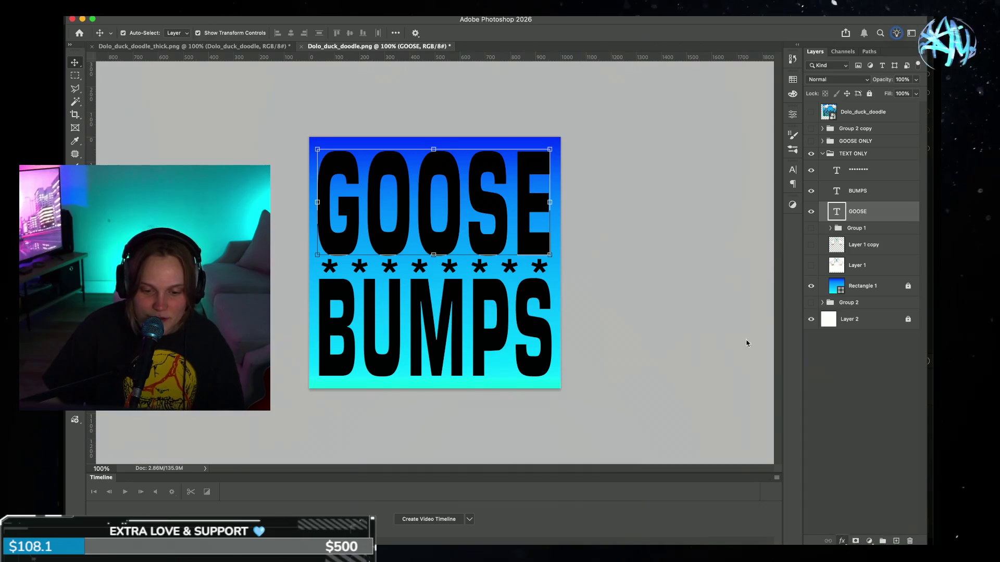
mouse_move(588, 189)
mouse_down()
mouse_move(665, 103)
mouse_move(677, 116)
mouse_move(588, 298)
mouse_move(547, 266)
mouse_move(476, 290)
mouse_move(379, 272)
mouse_move(375, 285)
mouse_up()
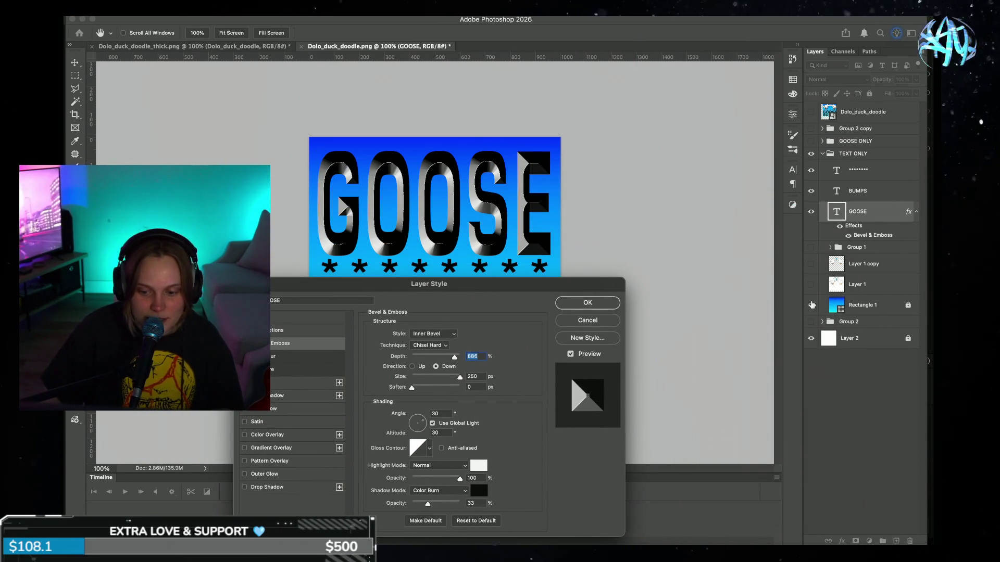
Step: Set the GOOSE bevel to Depth 917%, Size 21 px and Soften 4 px
mouse_move(573, 291)
mouse_down()
mouse_move(636, 228)
mouse_move(757, 237)
mouse_move(738, 273)
mouse_up()
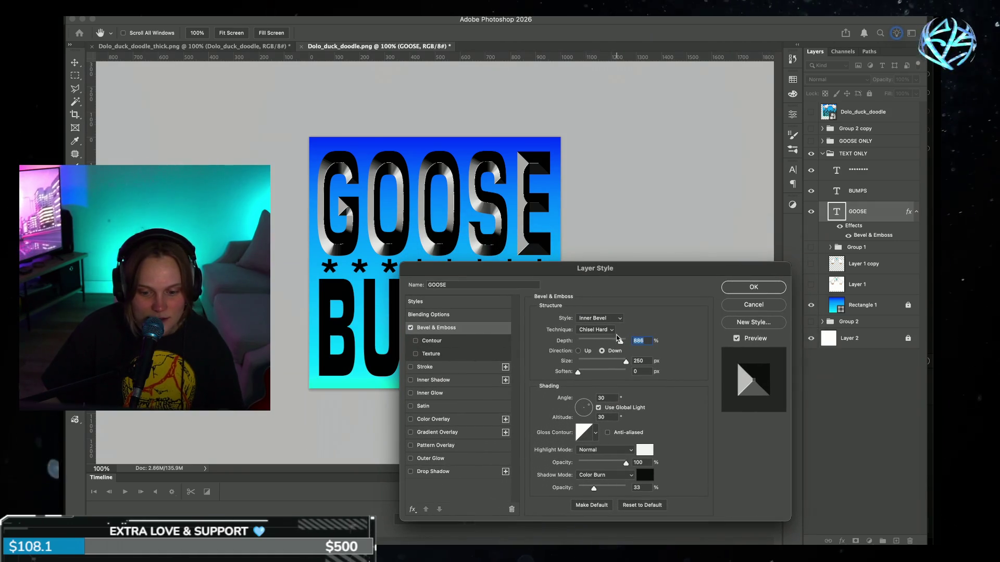
mouse_move(622, 343)
mouse_down()
mouse_move(584, 366)
mouse_move(622, 342)
mouse_up()
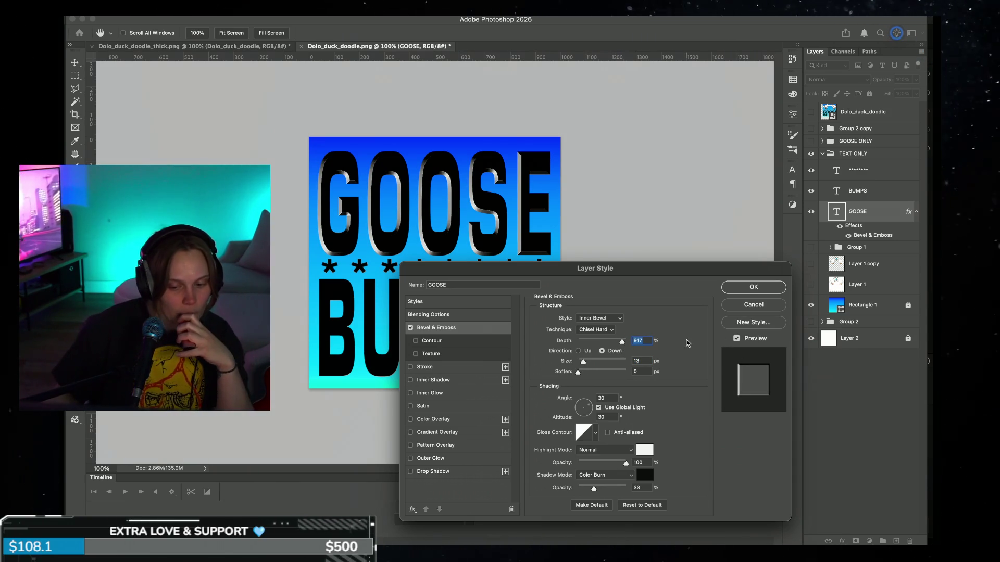
drag(577, 377, 598, 377)
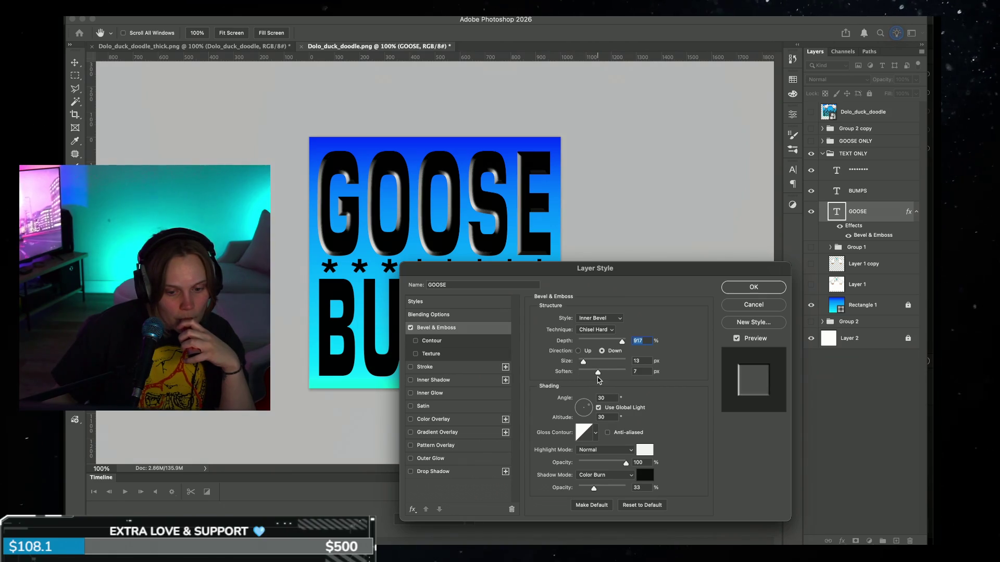
click(589, 377)
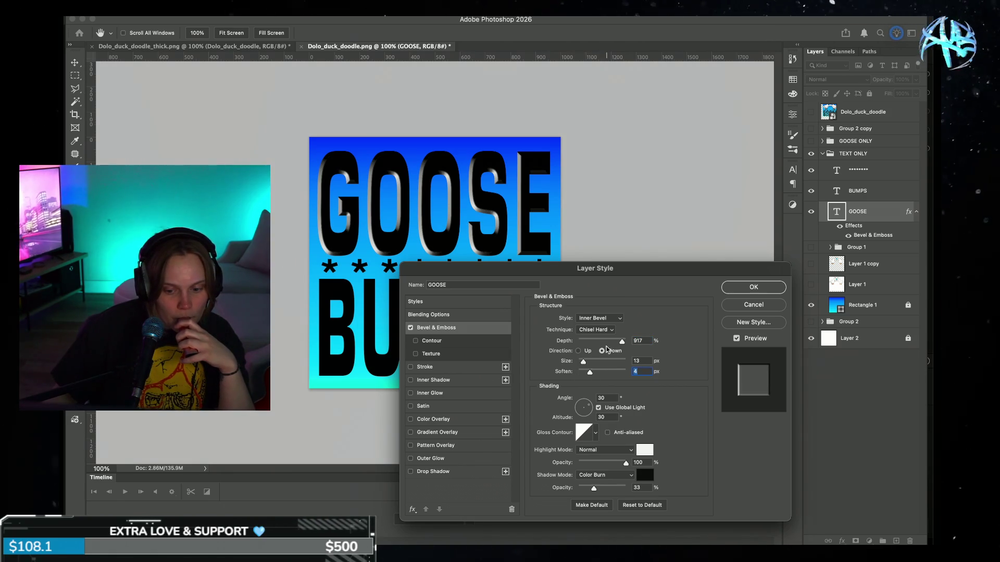
drag(581, 364, 586, 364)
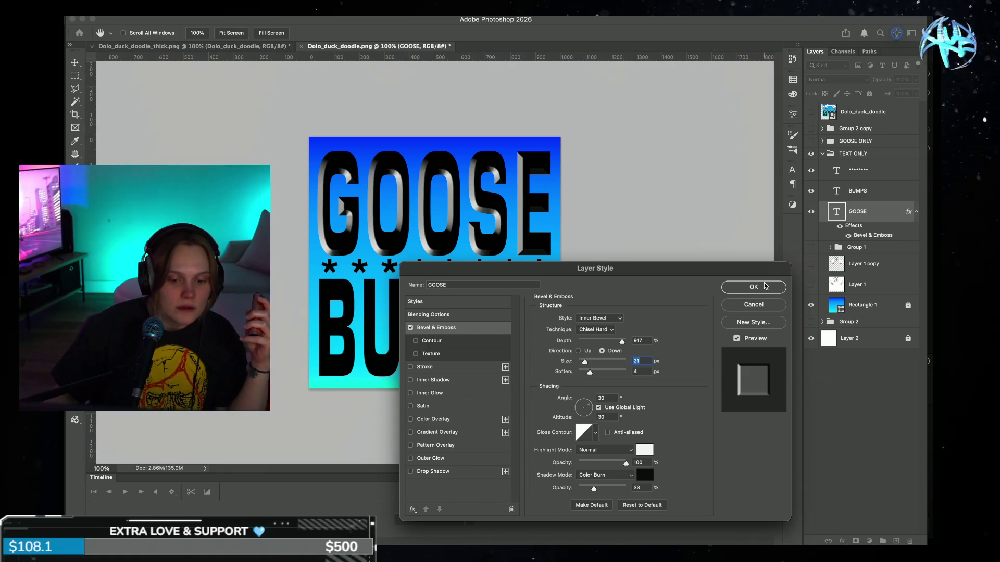
click(761, 286)
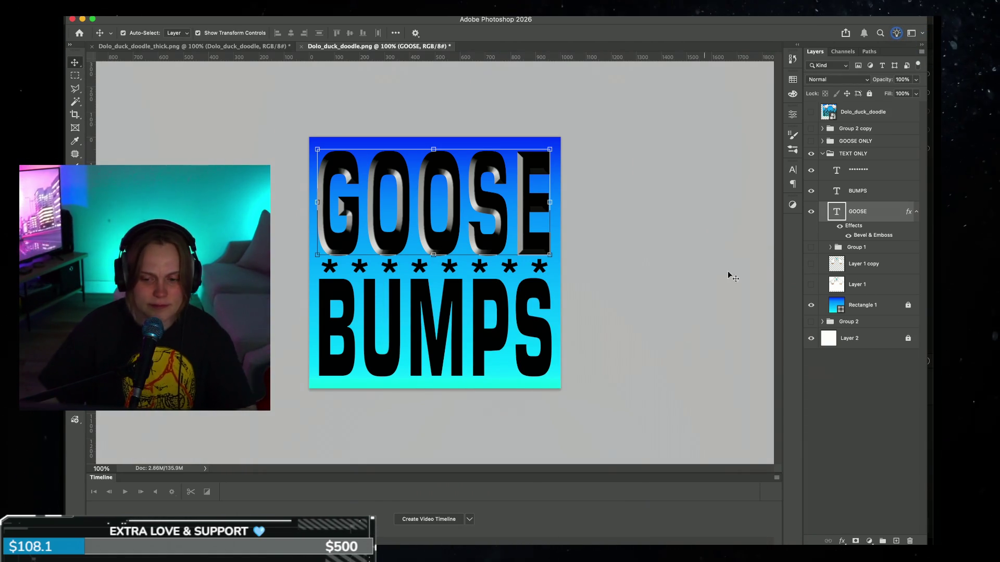
Step: Hide the original BUMPS and retype a bevelled GOOSE duplicate below the asterisks as BUMPS
double_click(857, 227)
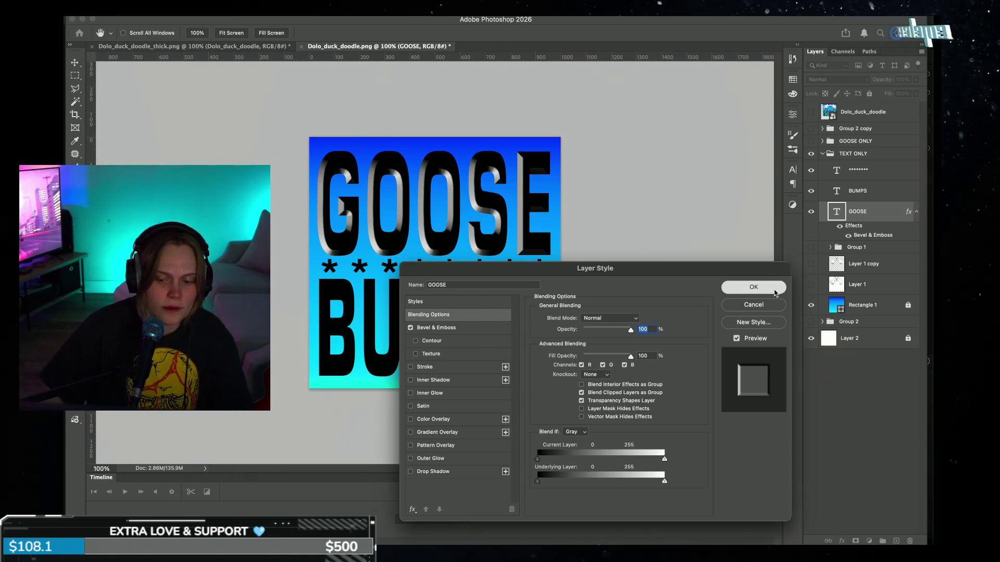
click(774, 291)
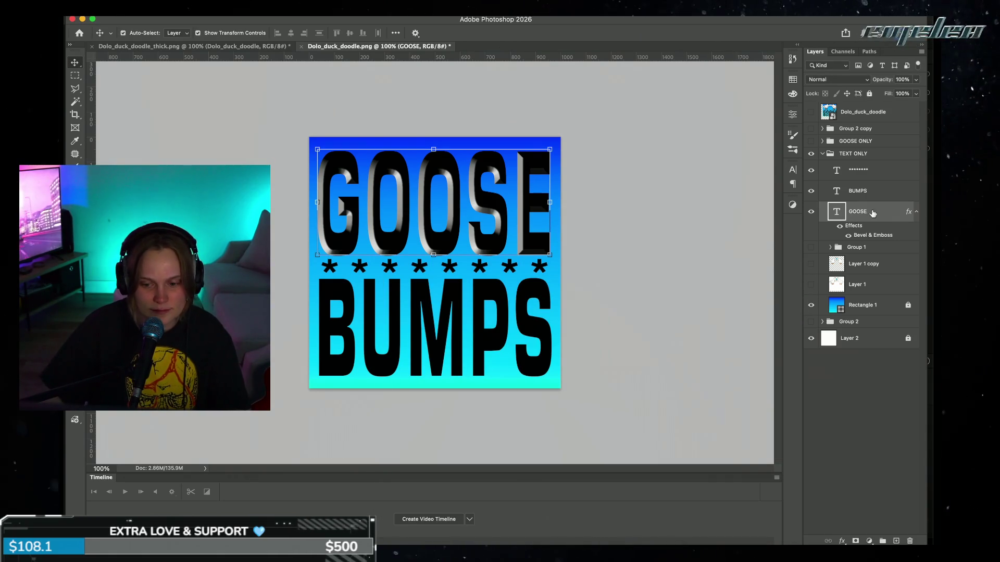
click(810, 190)
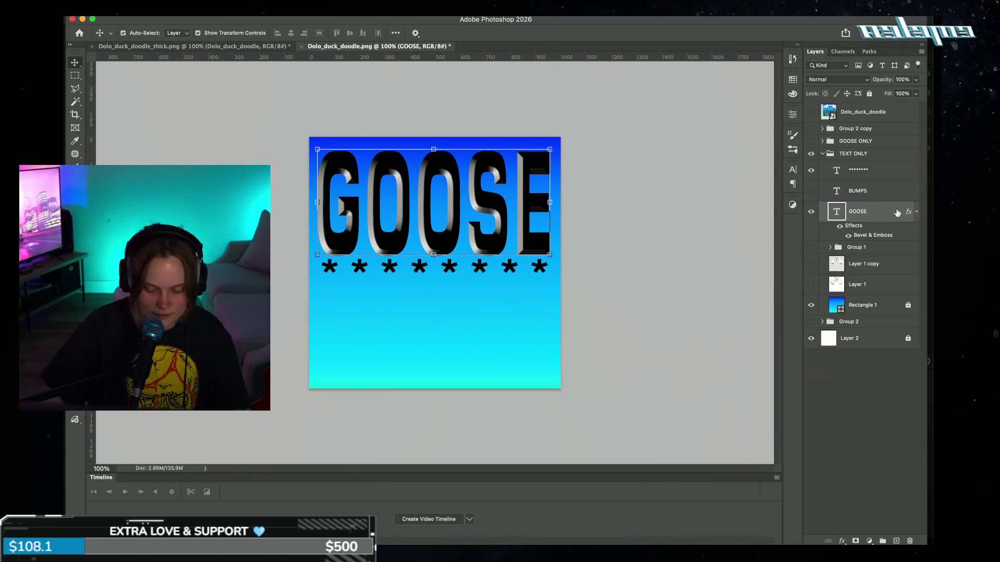
drag(504, 228, 504, 354)
double_click(504, 354)
click(504, 354)
text(BUMPS)
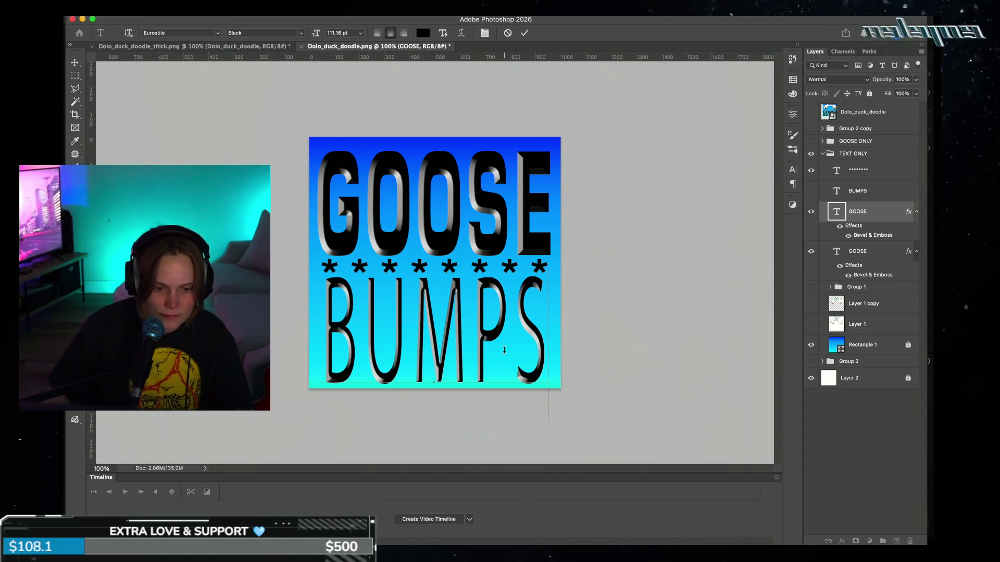
click(524, 33)
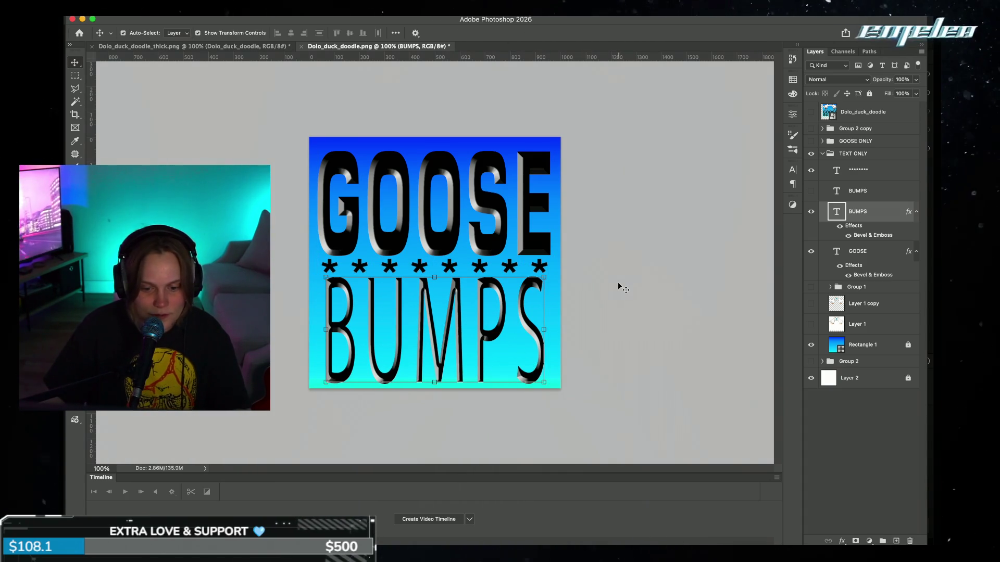
Step: Set the new BUMPS text's font style to Bold
double_click(456, 315)
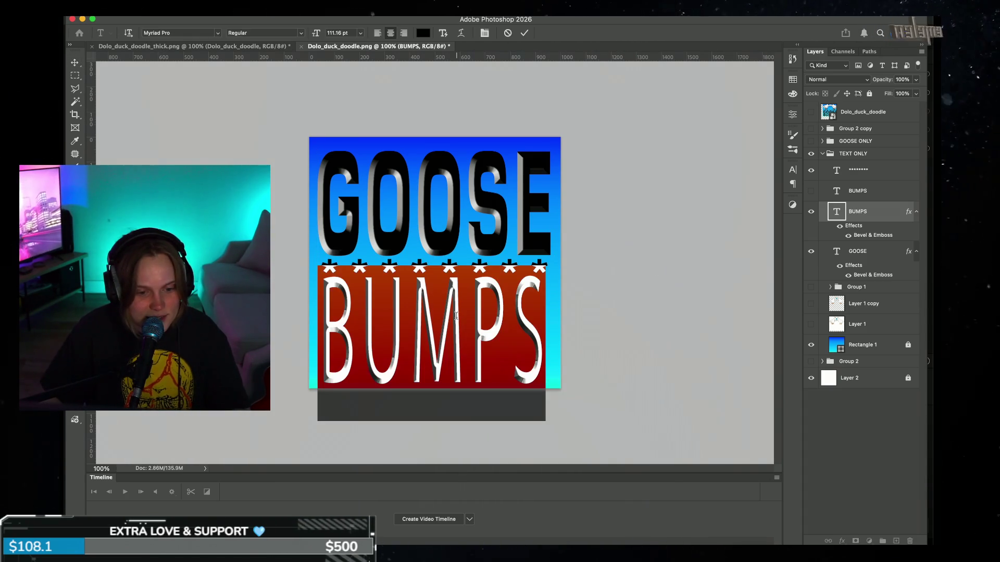
click(301, 33)
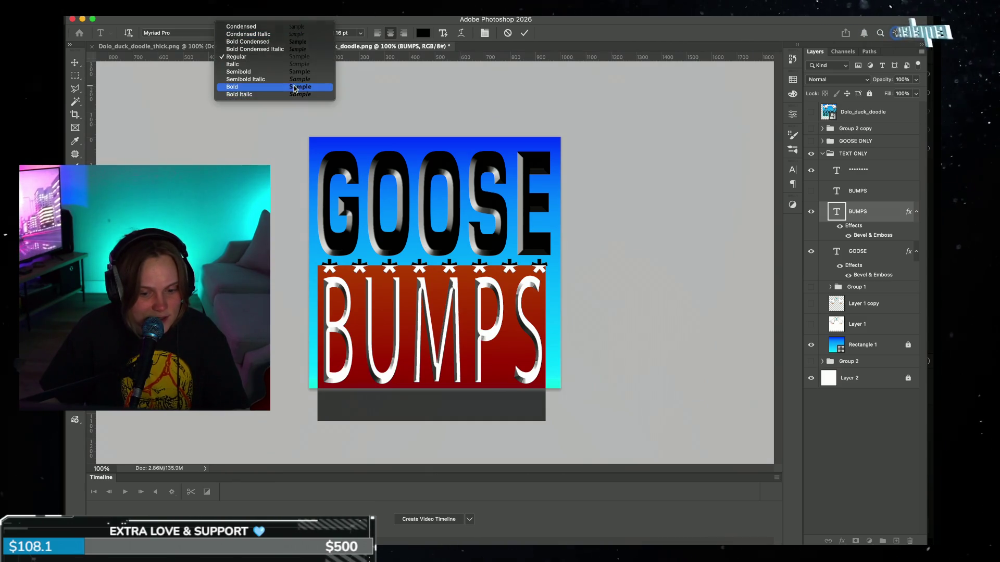
click(318, 97)
click(524, 33)
key(v)
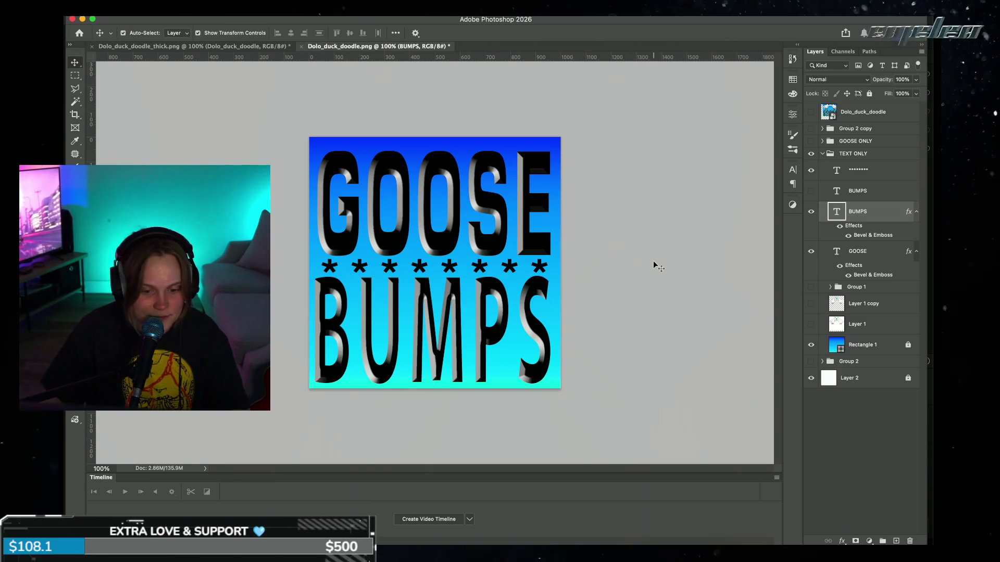
click(401, 198)
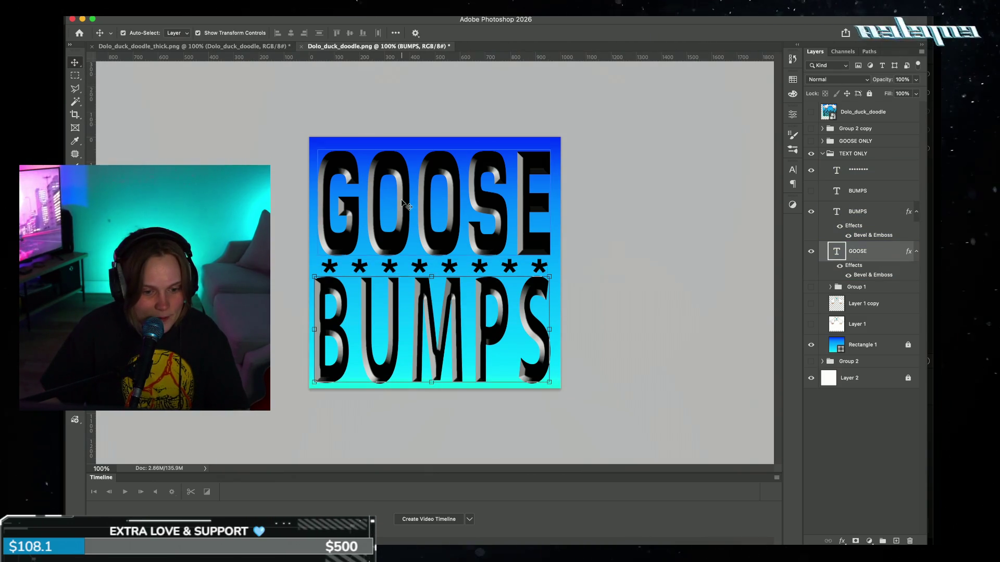
Step: Change the BUMPS font family to Eurostile Extended Bold
double_click(401, 198)
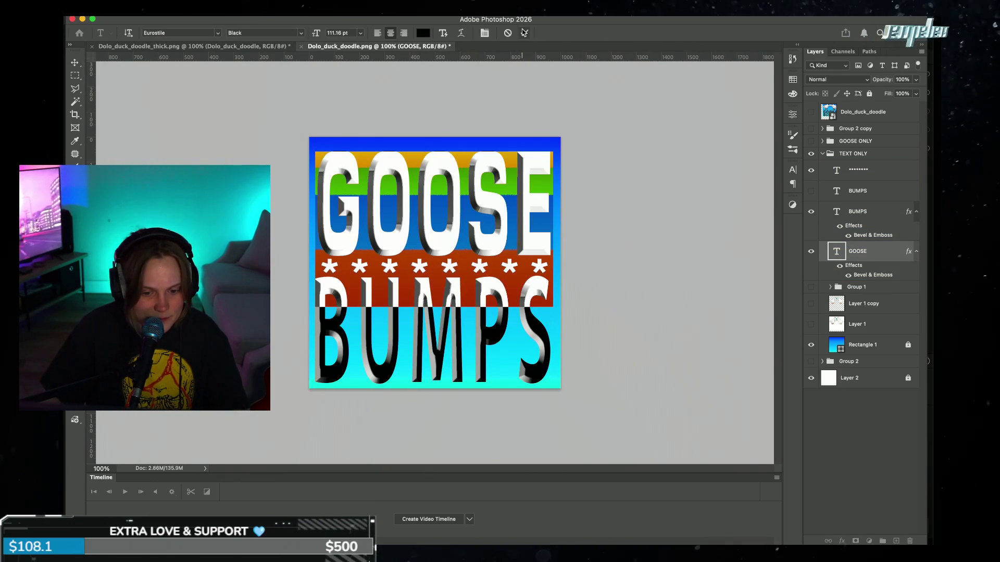
click(456, 307)
double_click(456, 306)
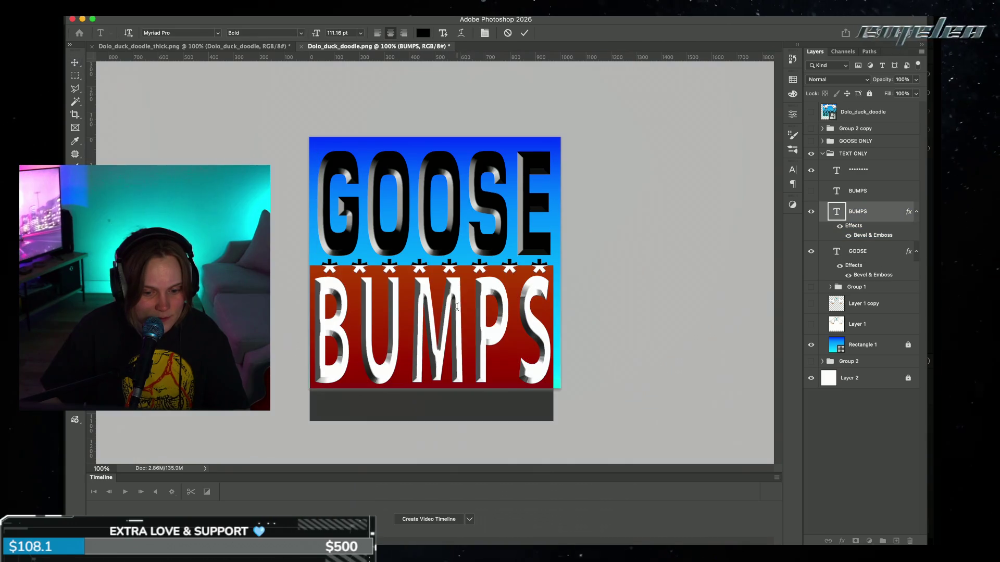
click(301, 33)
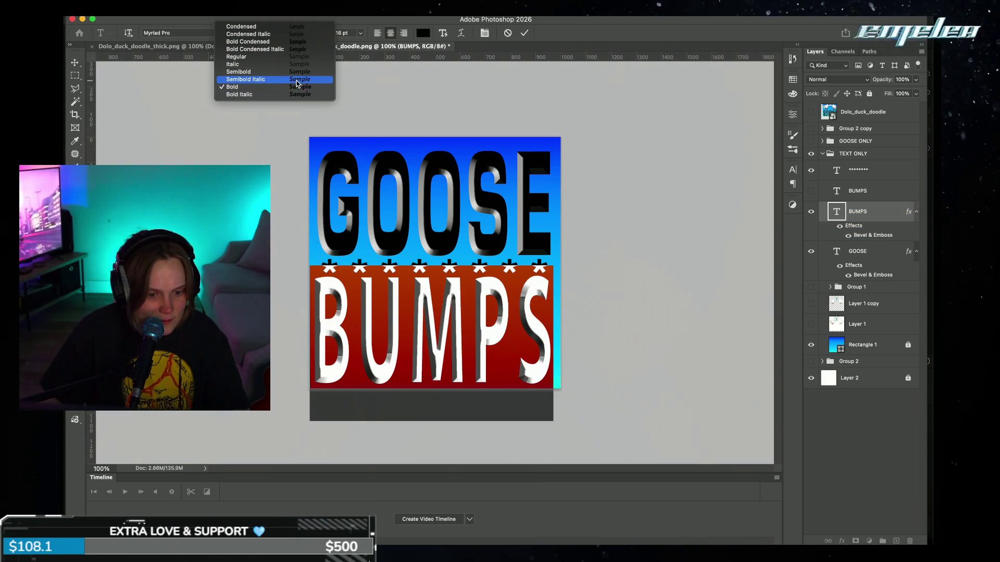
click(196, 33)
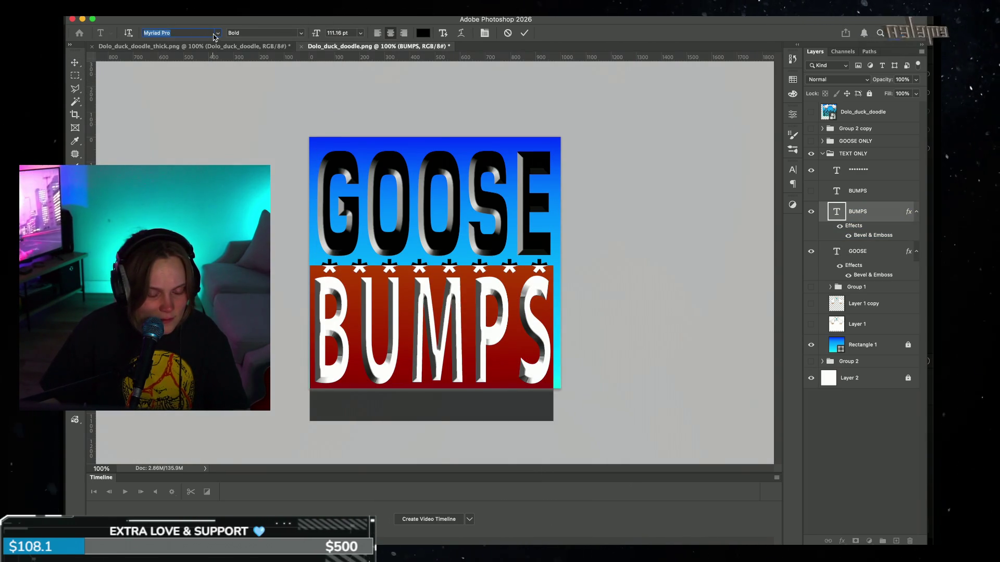
click(217, 34)
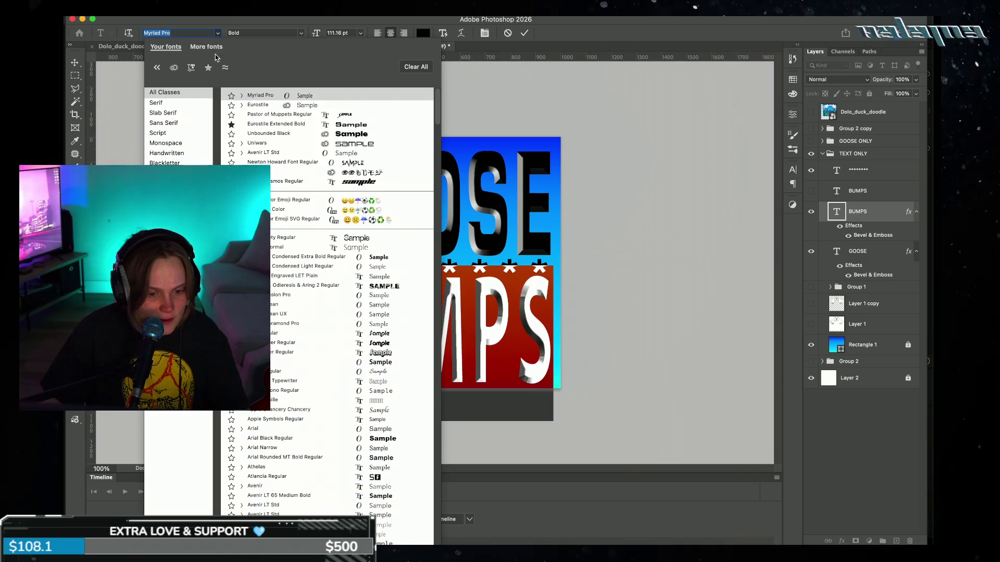
click(242, 125)
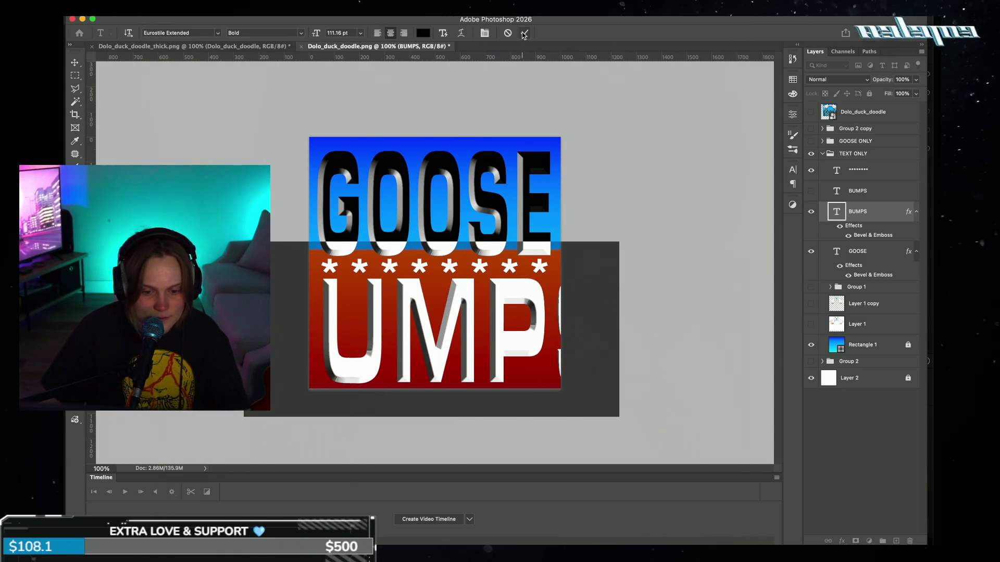
click(524, 34)
key(v)
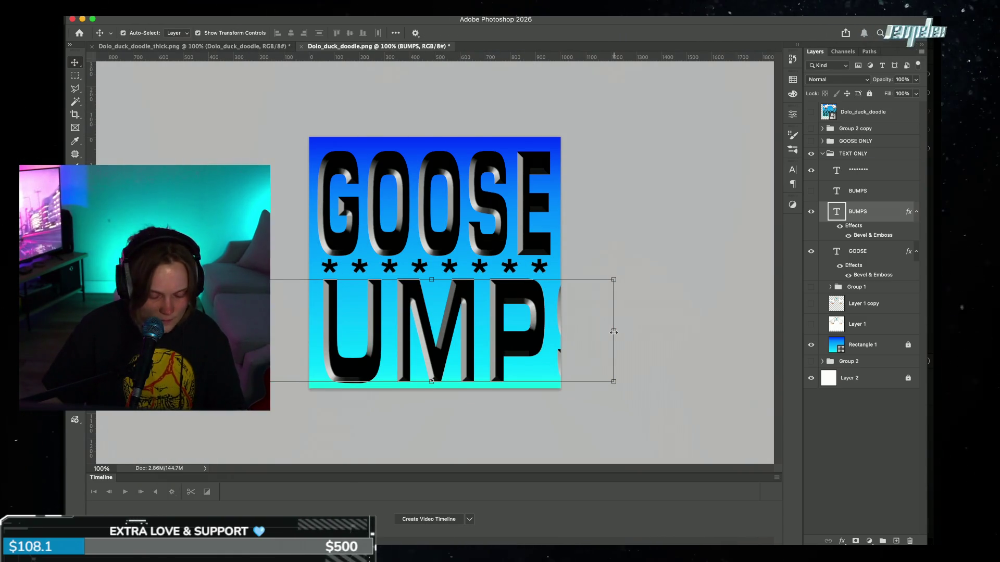
Step: Squeeze BUMPS horizontally to about 64% width so it fits the canvas
drag(614, 332, 553, 334)
drag(243, 334, 315, 334)
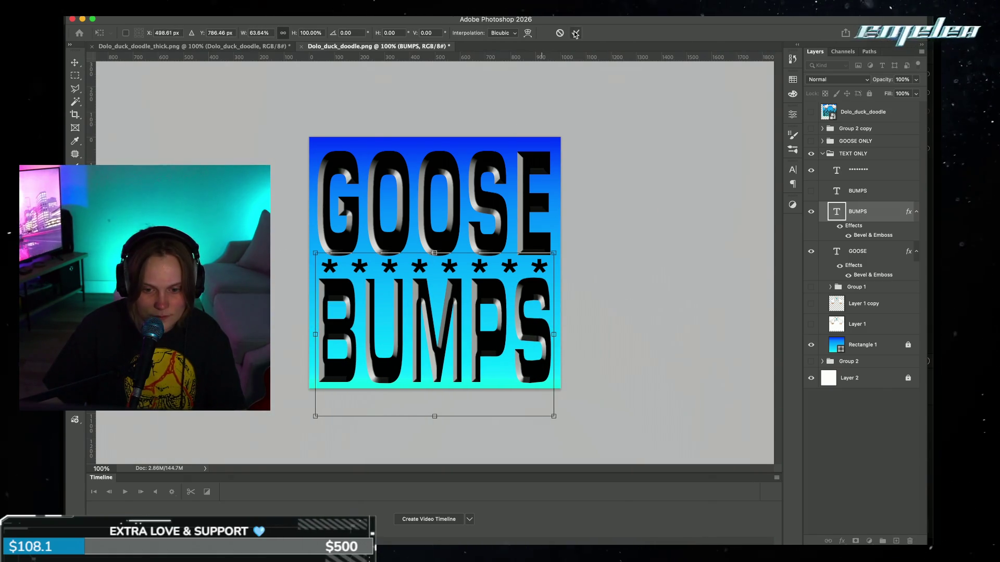
click(575, 33)
Step: Hide the blue gradient Rectangle 1 and white Layer 2 backgrounds
click(811, 345)
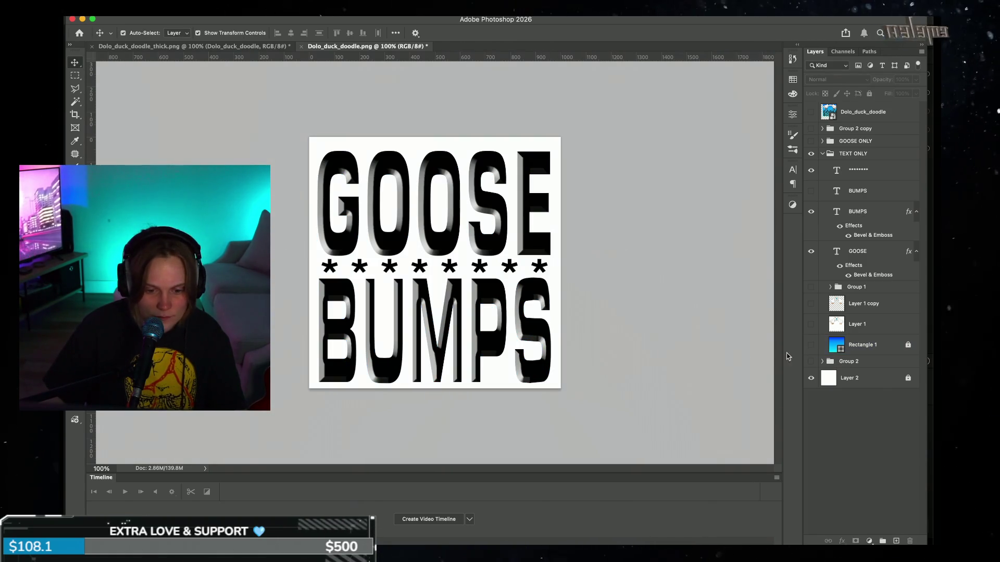
click(810, 378)
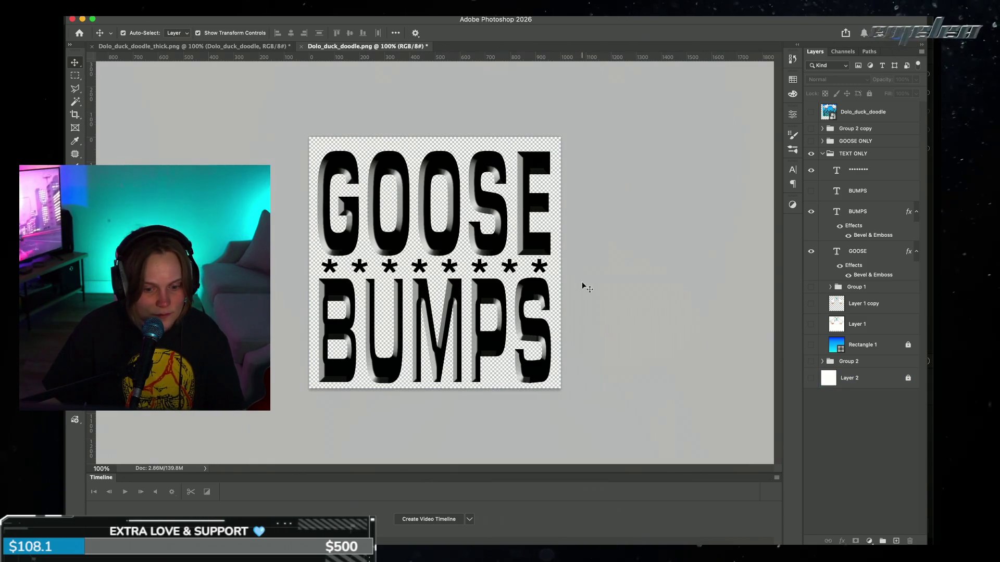
click(522, 214)
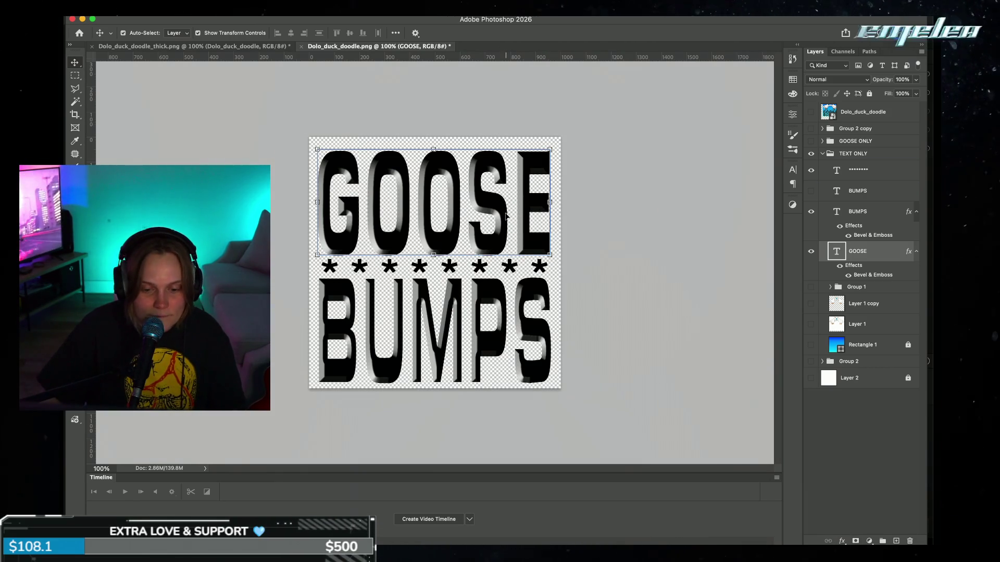
Step: Nudge GOOSE up slightly and recolour its text orange #ff7800
drag(502, 213, 502, 207)
double_click(503, 206)
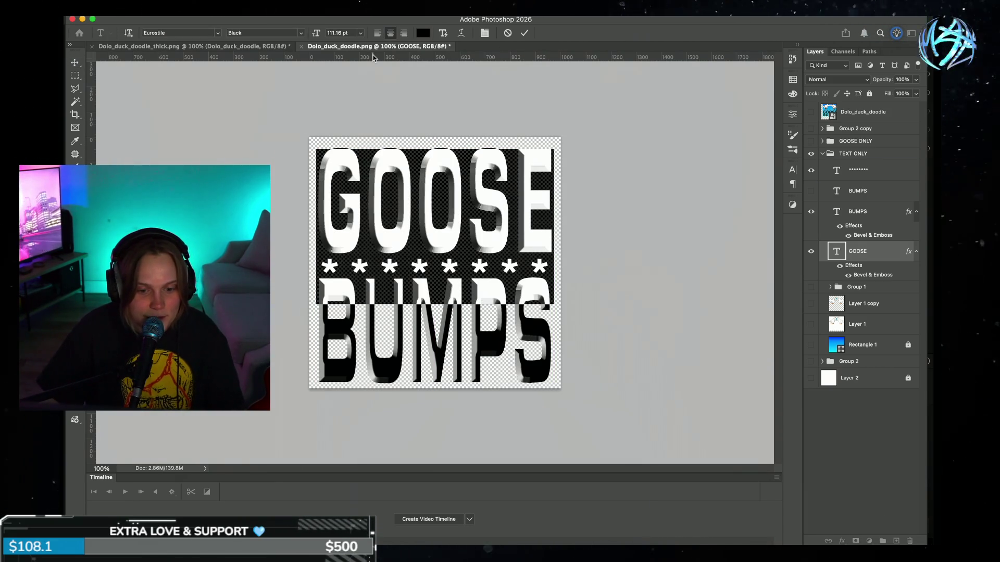
click(422, 33)
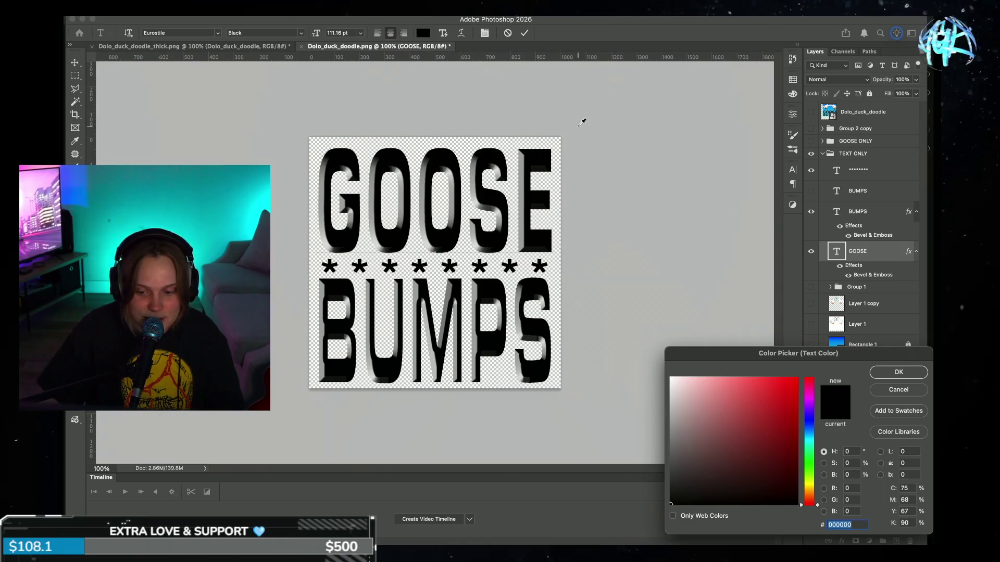
mouse_move(773, 425)
mouse_down()
mouse_move(801, 376)
mouse_move(805, 460)
mouse_move(814, 420)
mouse_move(762, 397)
mouse_up()
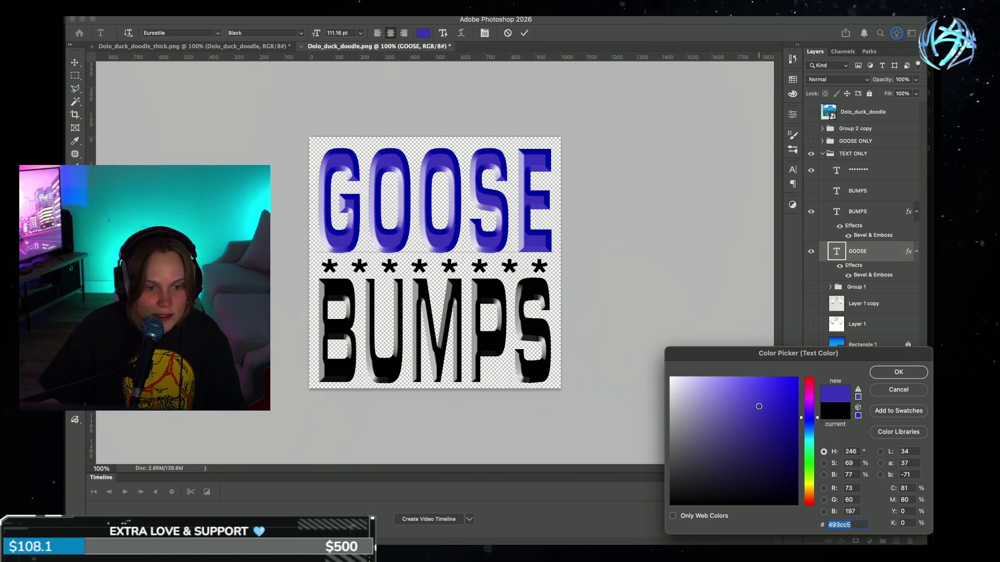
mouse_move(759, 407)
mouse_down()
mouse_move(812, 443)
mouse_move(817, 491)
mouse_up()
click(796, 378)
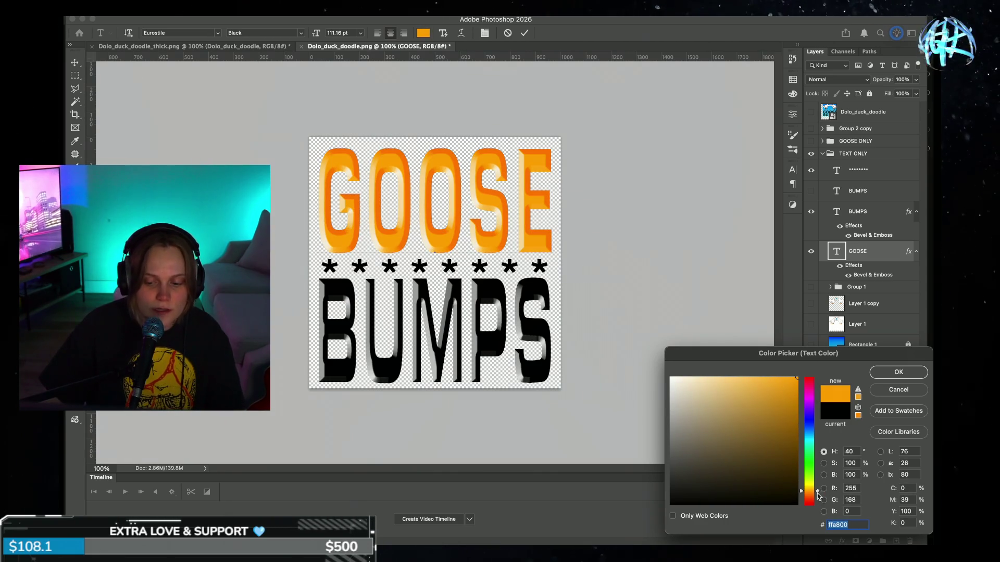
drag(817, 493, 817, 496)
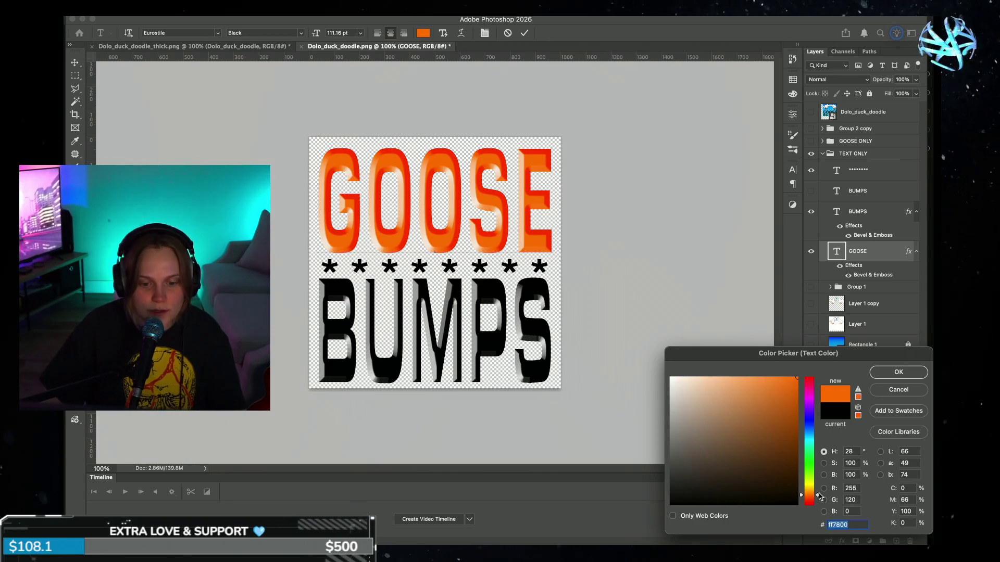
click(908, 373)
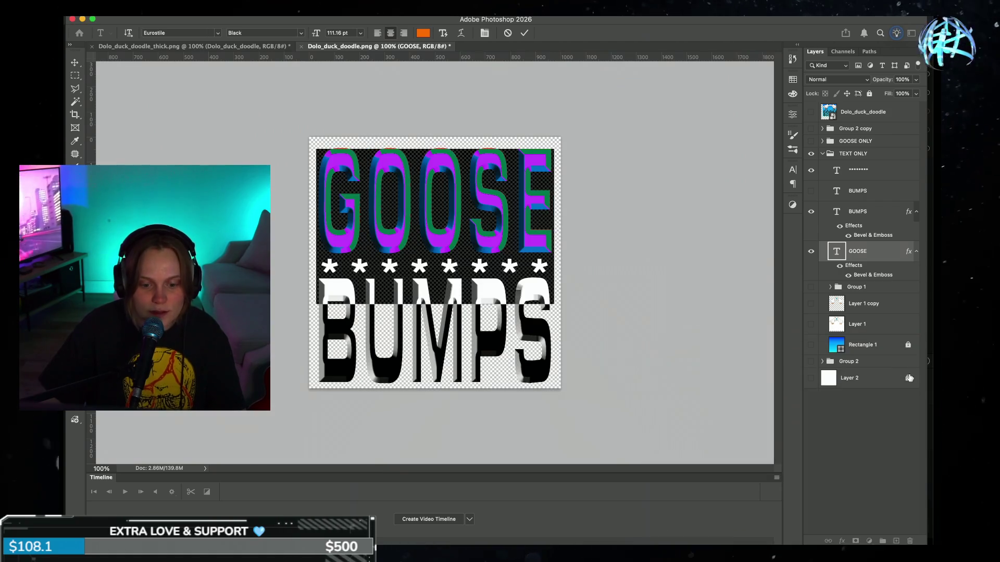
click(523, 34)
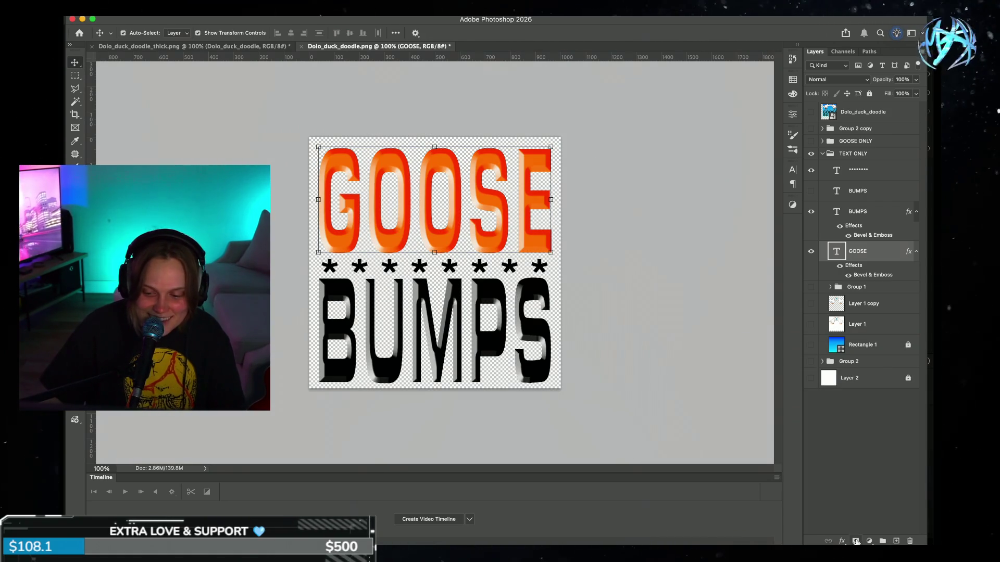
Step: Set the GOOSE Bevel & Emboss highlight colour to a light purple-blue
click(841, 541)
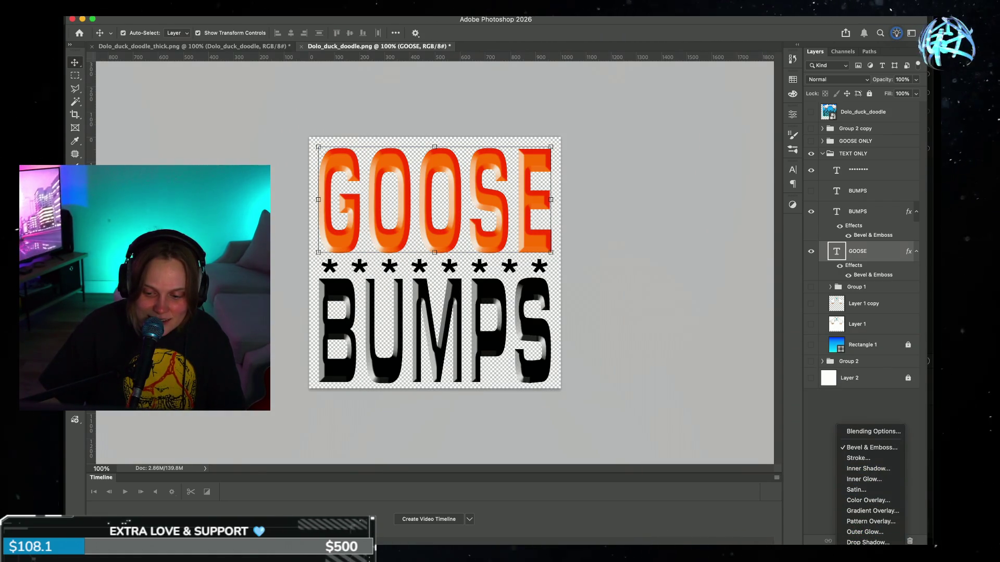
double_click(872, 275)
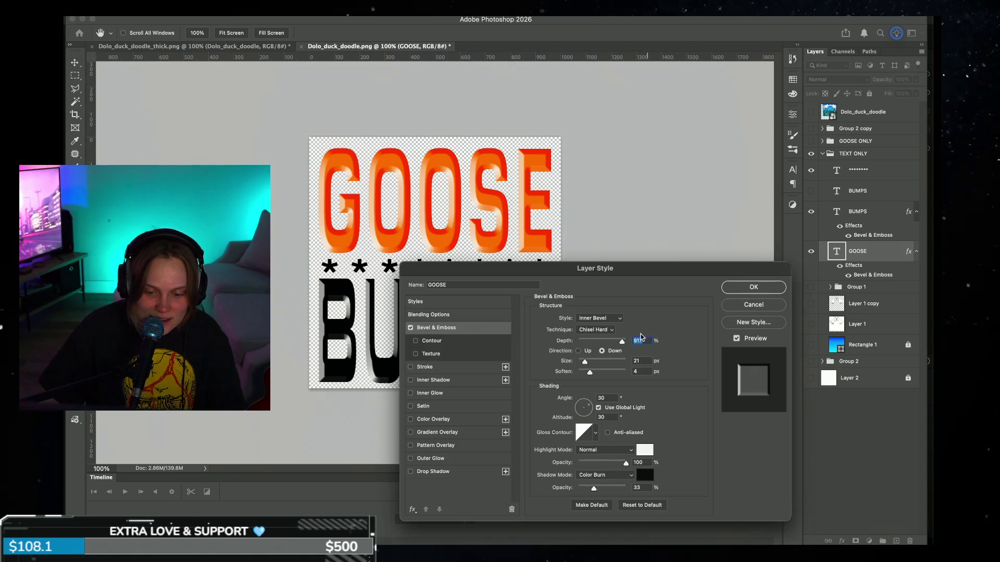
click(649, 450)
drag(781, 388, 833, 360)
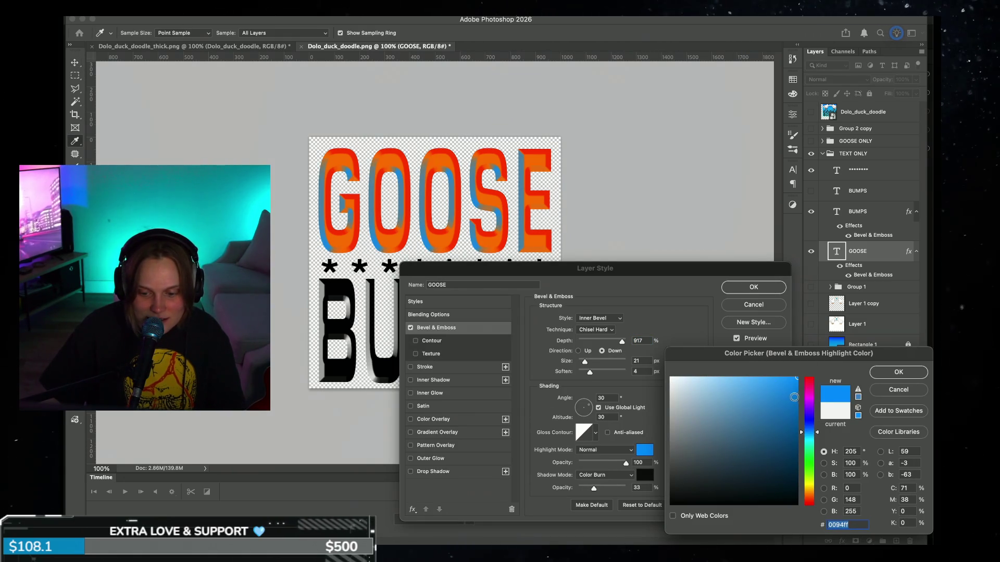
click(750, 379)
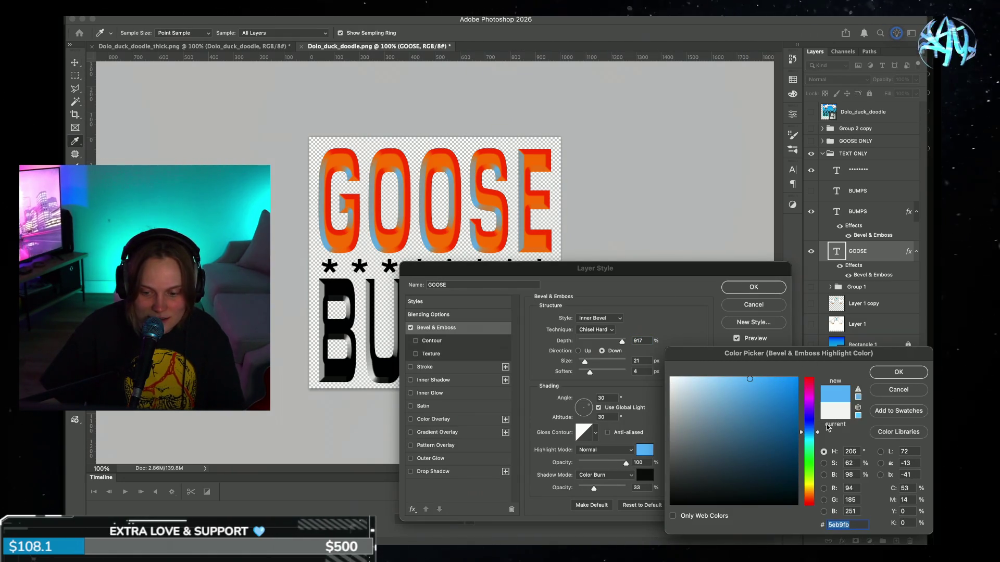
mouse_move(812, 431)
mouse_down()
mouse_move(816, 366)
mouse_move(768, 378)
mouse_move(792, 375)
mouse_up()
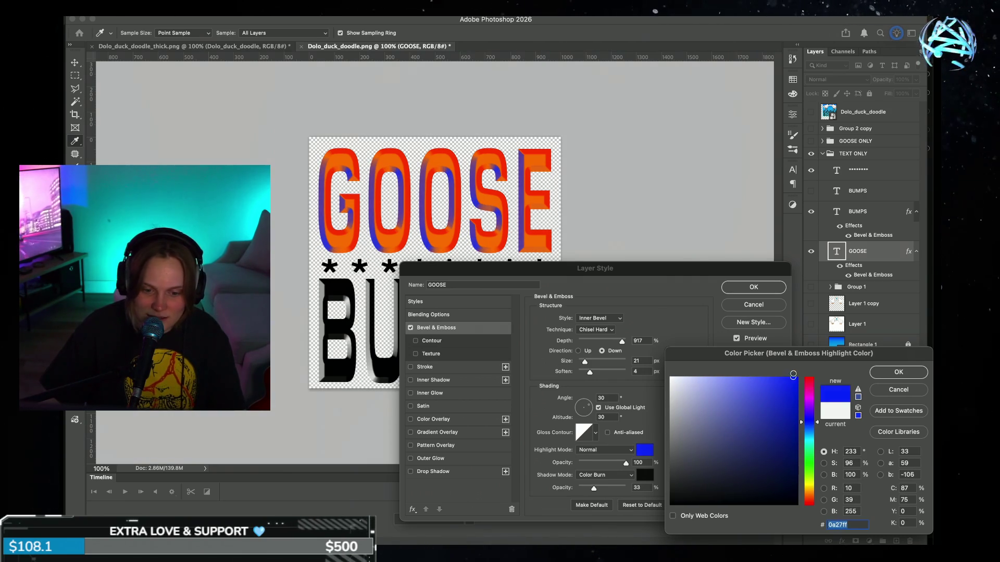
key(Return)
Step: Widen the GOOSE bevel to 32 px with a custom gloss contour and apply it
drag(585, 363, 584, 363)
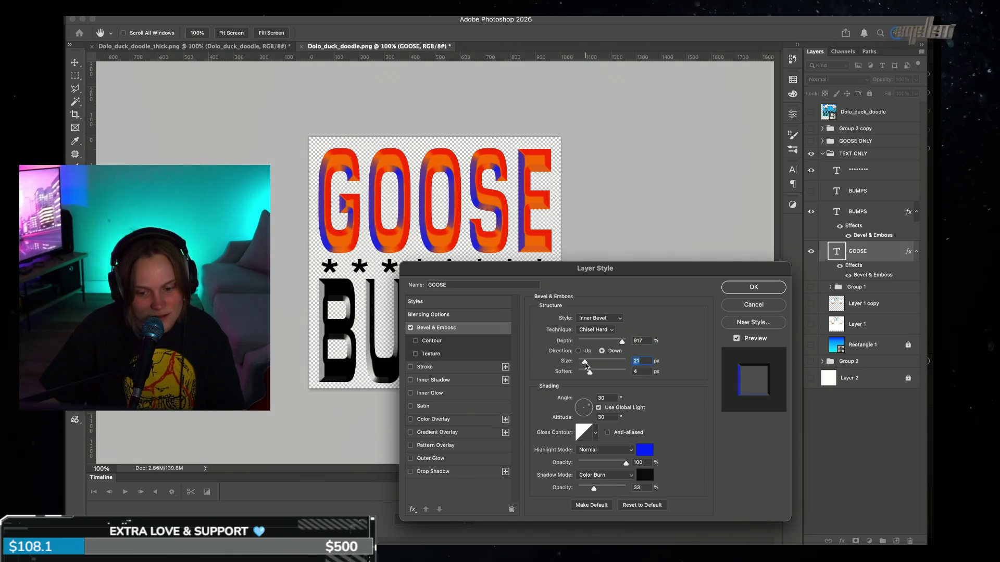
click(593, 434)
click(582, 455)
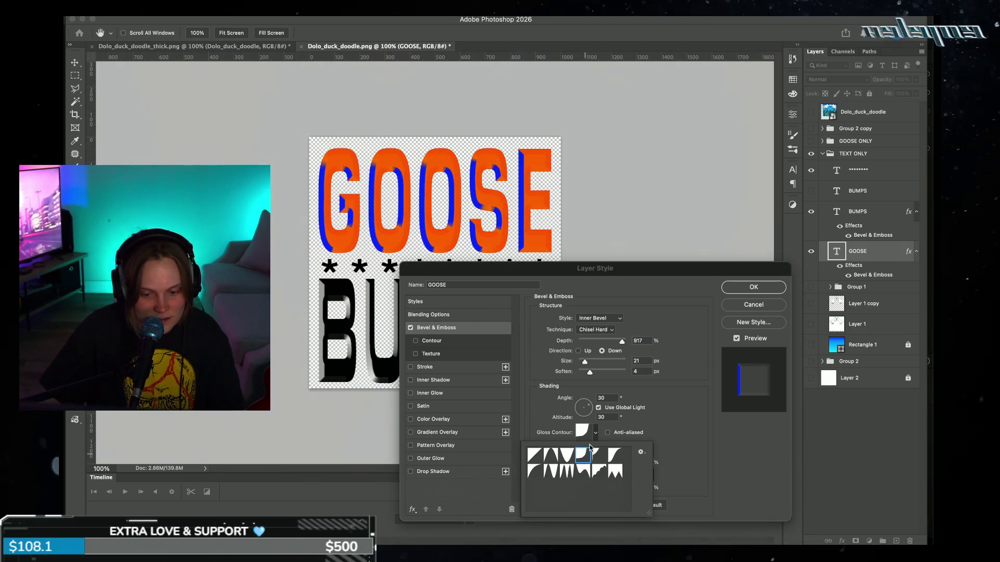
click(583, 432)
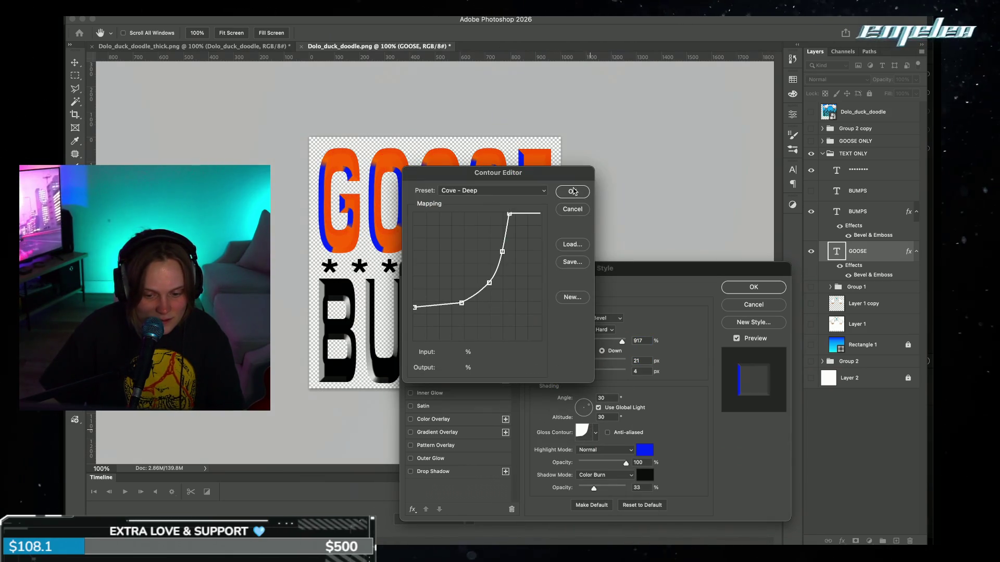
click(572, 192)
click(596, 435)
click(537, 455)
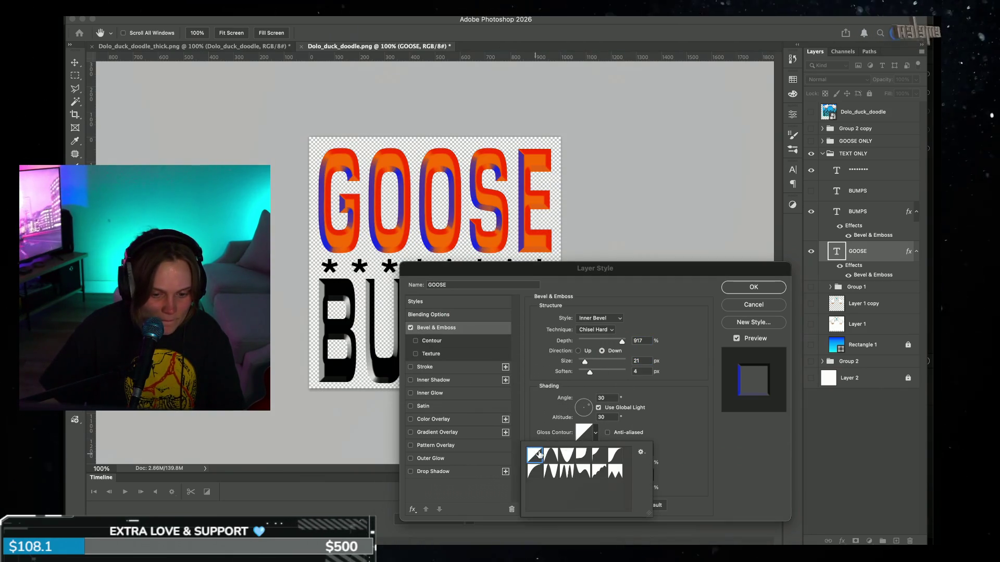
click(542, 471)
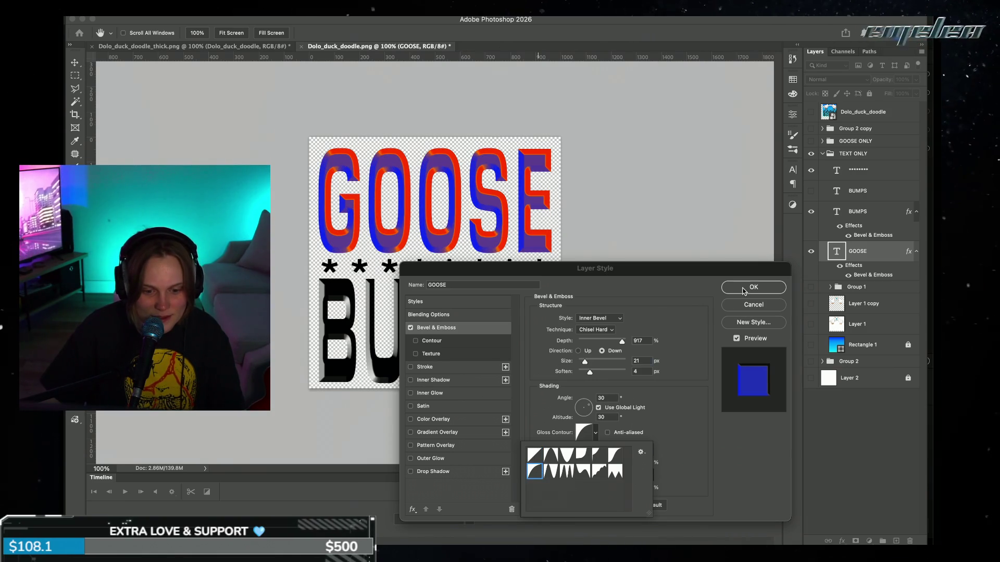
click(744, 289)
key(ctrl+z)
key(ctrl+z)
key(ctrl+z)
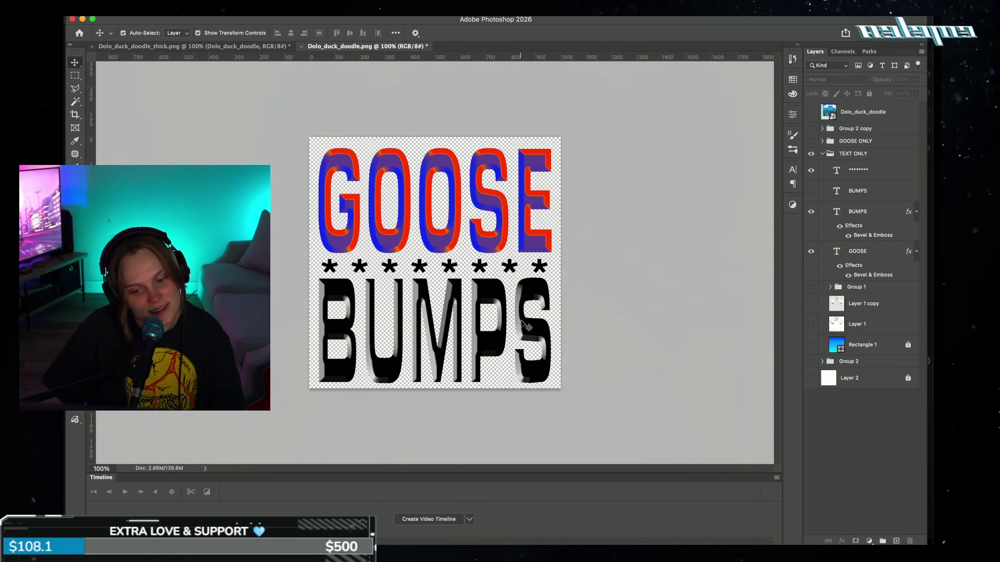
Step: Hide the asterisk row and give GOOSE an 11 px black outside stroke
key(ctrl+z)
key(ctrl+z)
key(ctrl+z)
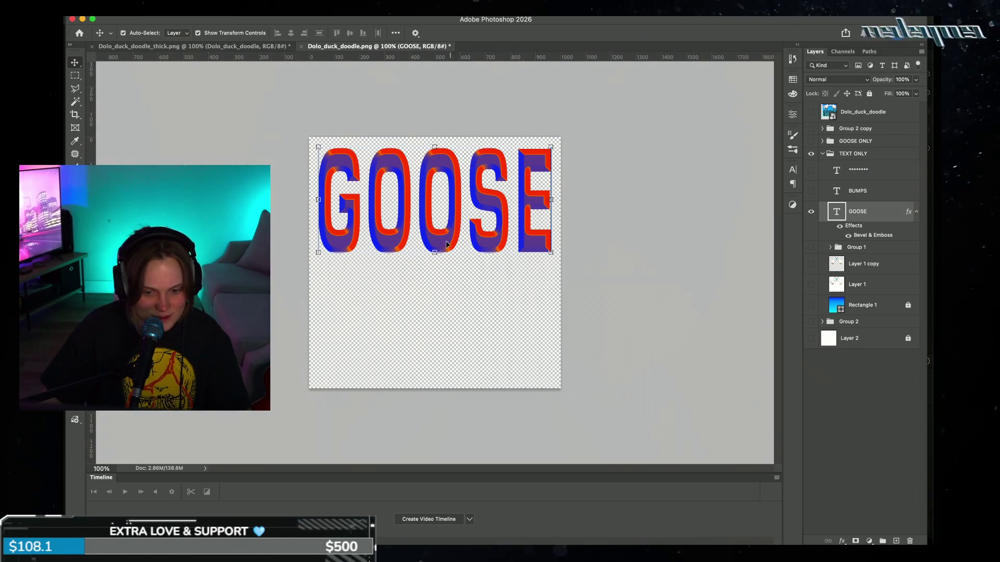
click(843, 541)
click(838, 438)
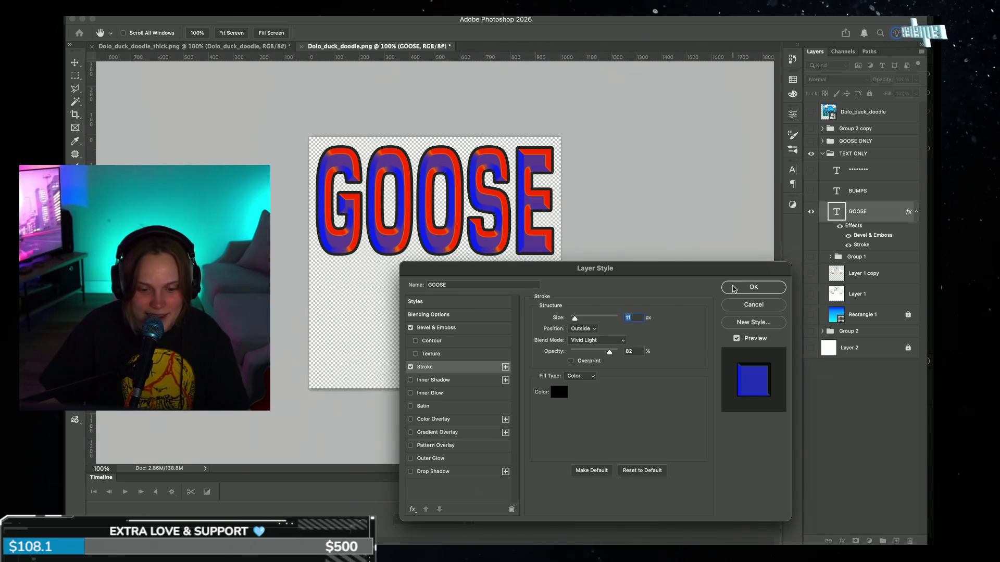
click(735, 288)
Step: Duplicate GOOSE below the original and start editing the copy's text
click(537, 223)
drag(444, 240, 443, 357)
double_click(484, 305)
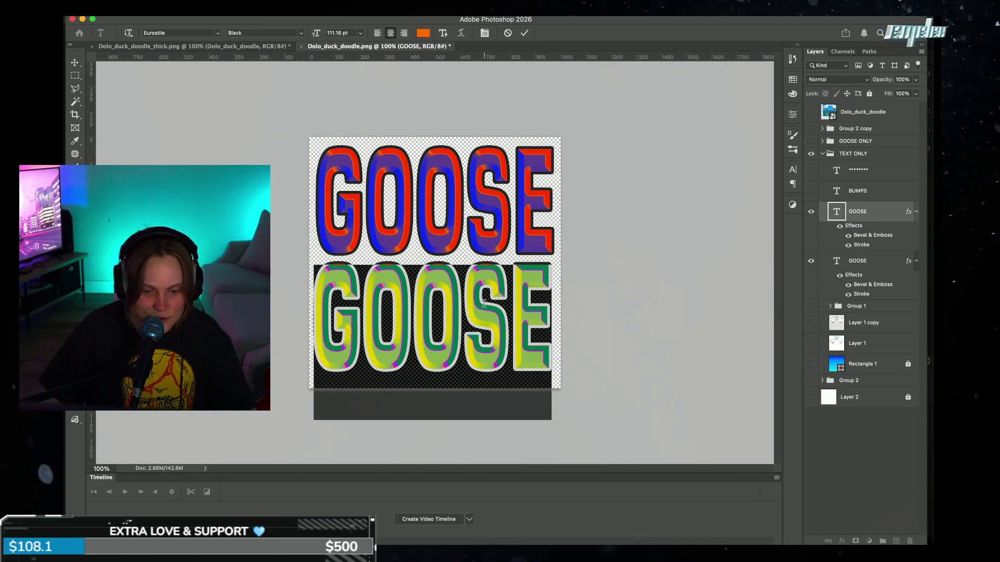
Step: Retype the copy as BUMPS, place it under GOOSE, and duplicate it
text(BUMP)
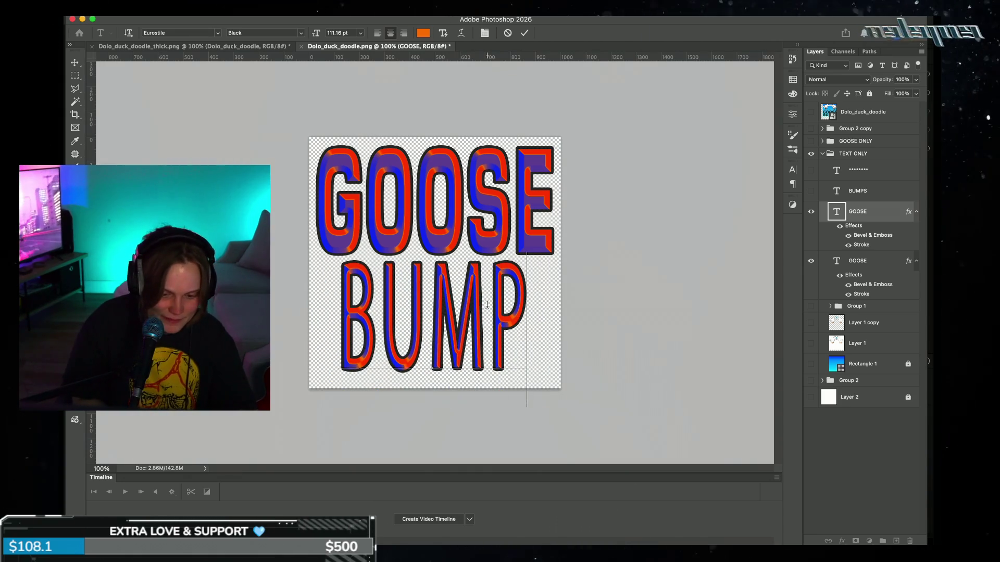
text(S)
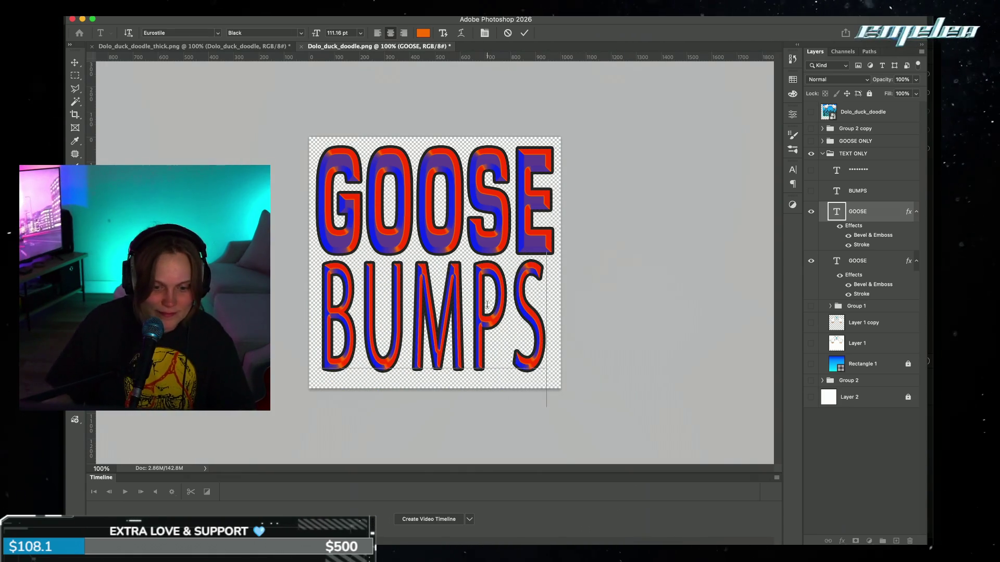
click(526, 36)
key(v)
drag(464, 331, 489, 263)
key(ctrl+j)
double_click(490, 271)
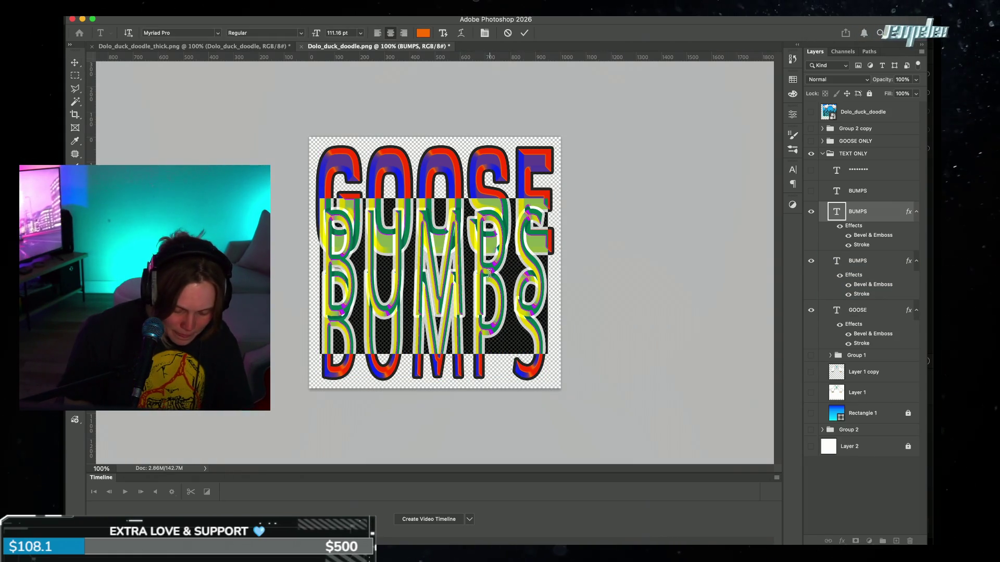
Step: Replace the BUMPS copy's text with four asterisks and move the row down between GOOSE and BUMPS
text(****)
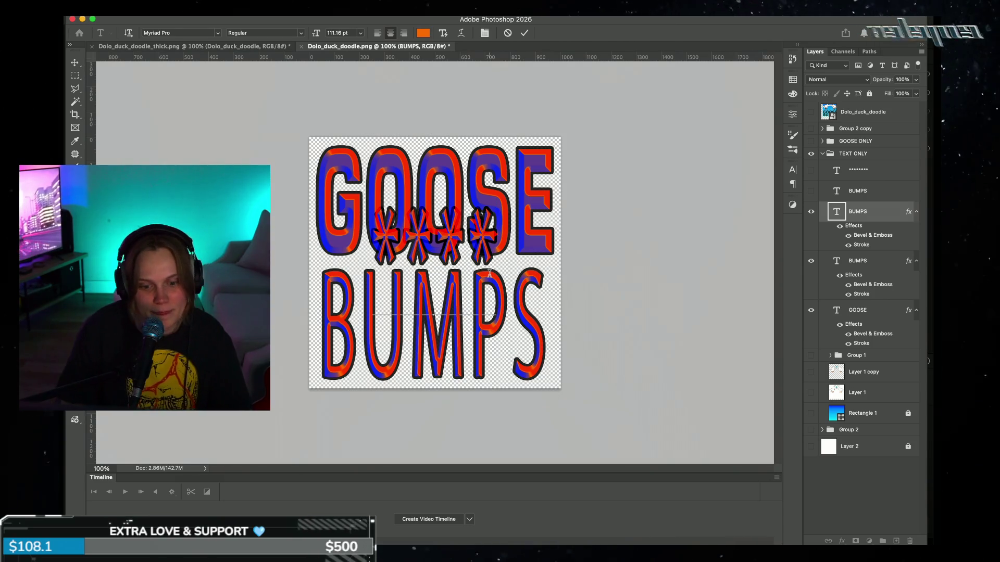
click(525, 35)
key(ctrl+t)
mouse_move(435, 212)
mouse_down()
mouse_move(434, 272)
mouse_move(446, 263)
mouse_move(446, 271)
mouse_up()
key(Return)
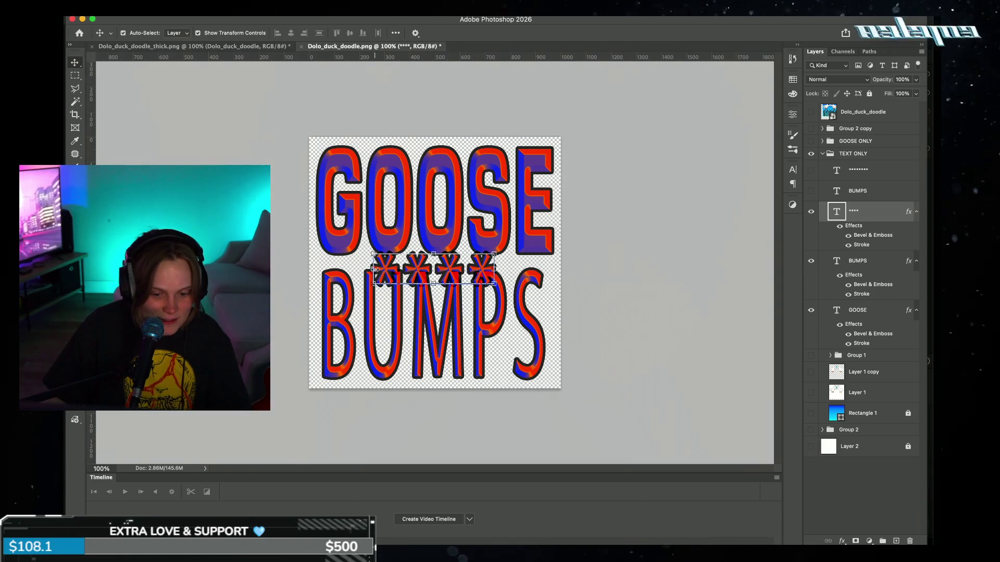
Step: Set the asterisks to 24 pt, move them between GOOSE and BUMPS, and stretch them wider
double_click(402, 270)
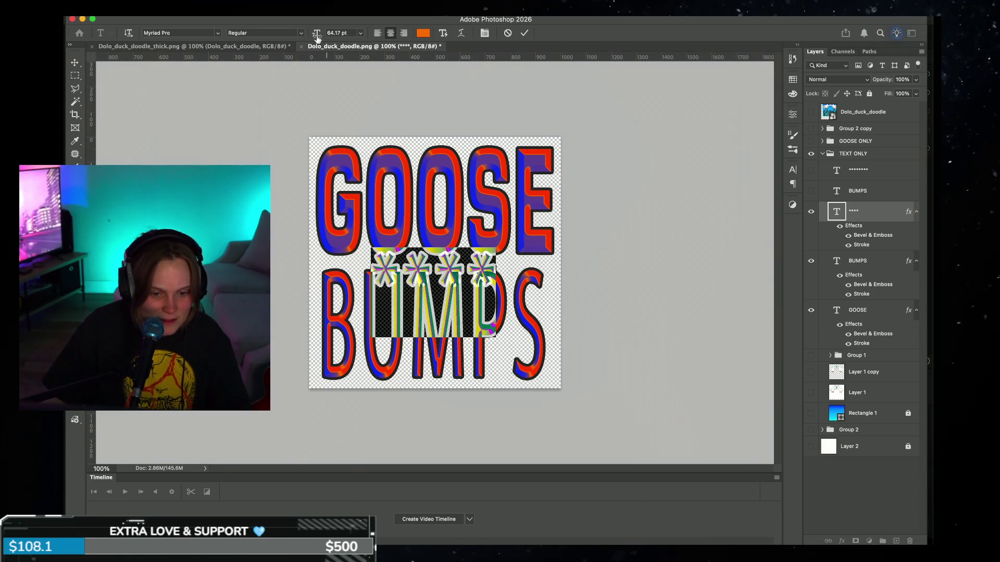
click(359, 34)
click(343, 143)
click(524, 33)
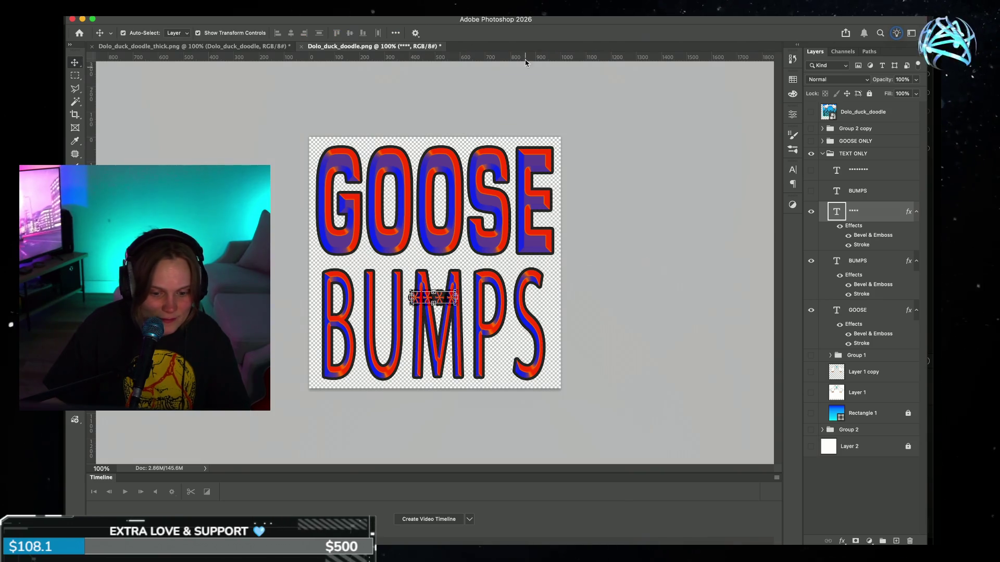
mouse_move(433, 298)
mouse_down()
mouse_move(521, 263)
mouse_move(403, 237)
mouse_move(390, 255)
mouse_move(503, 296)
mouse_move(543, 339)
mouse_up()
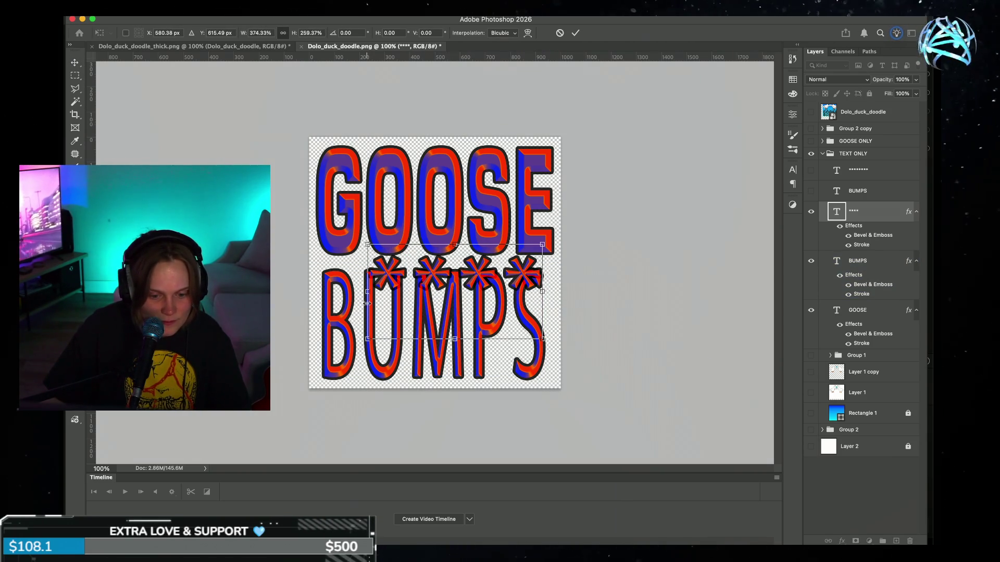
drag(367, 292, 329, 292)
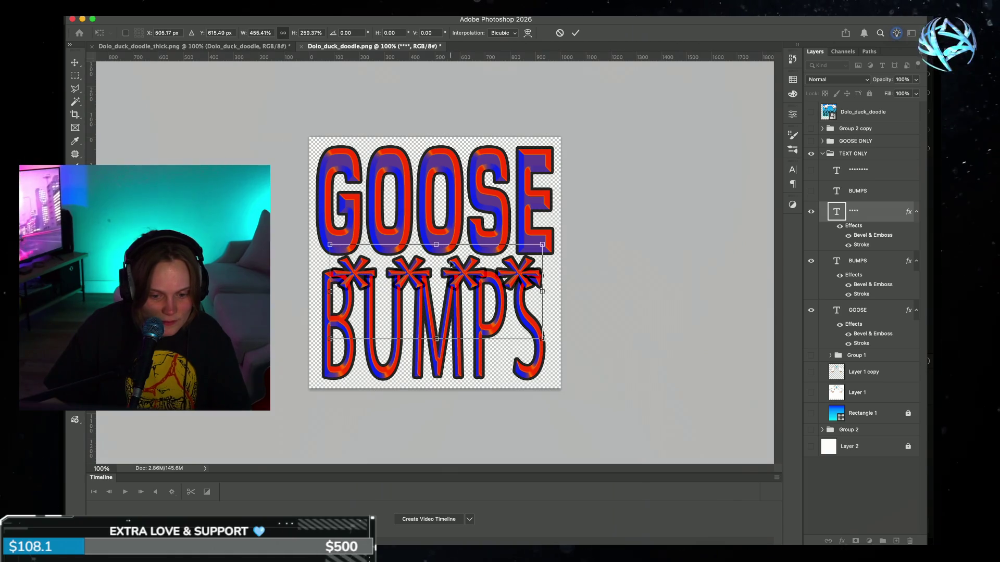
key(Return)
Step: Add two asterisks to make six, then narrow, centre and squash the row
double_click(510, 261)
click(510, 260)
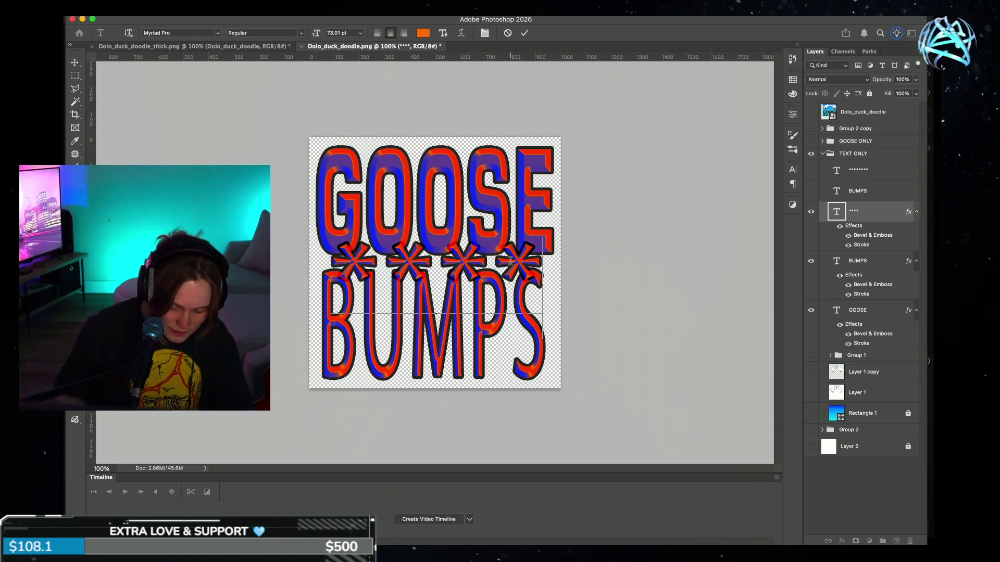
text(**)
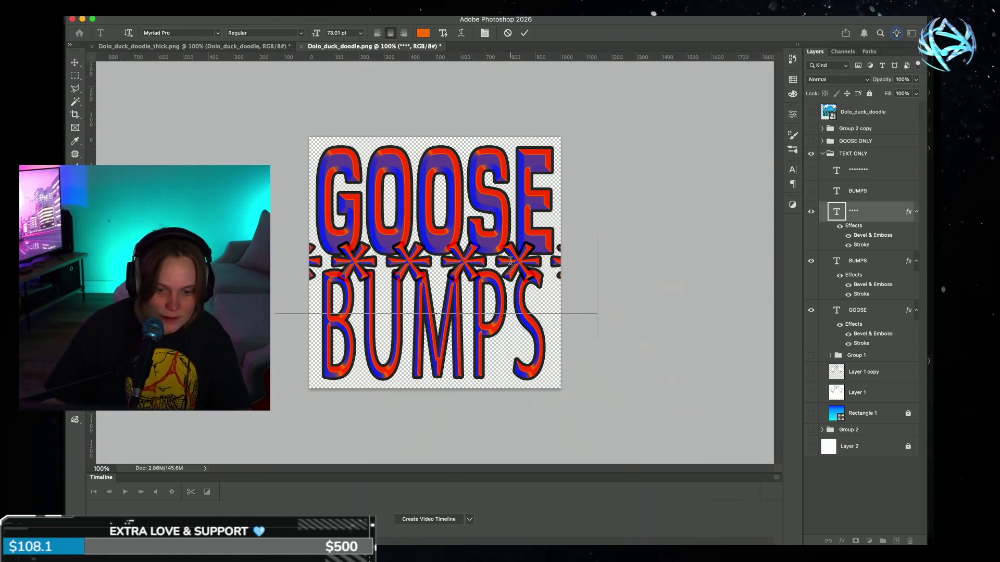
click(525, 33)
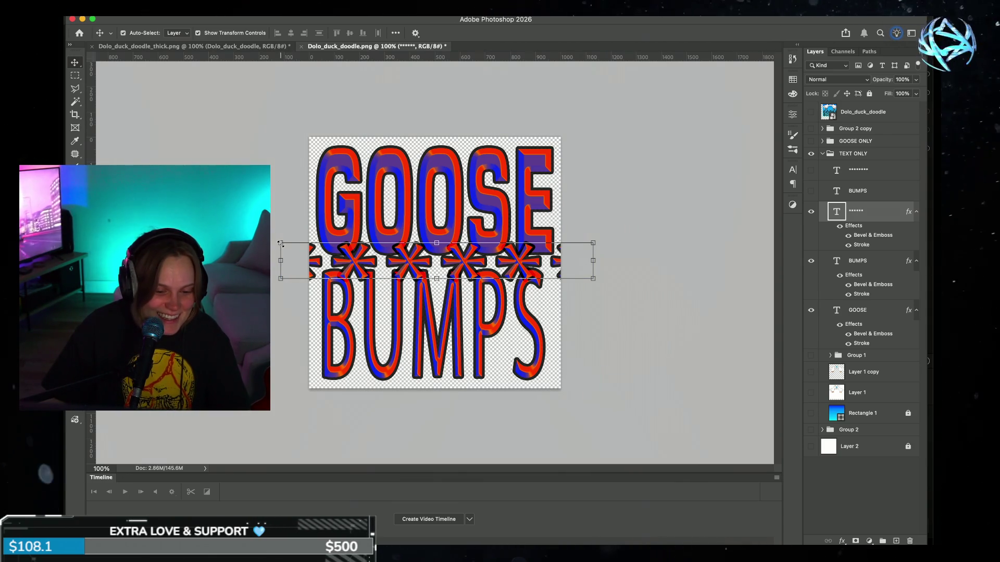
key(ctrl+t)
drag(319, 283, 395, 284)
drag(460, 273, 382, 275)
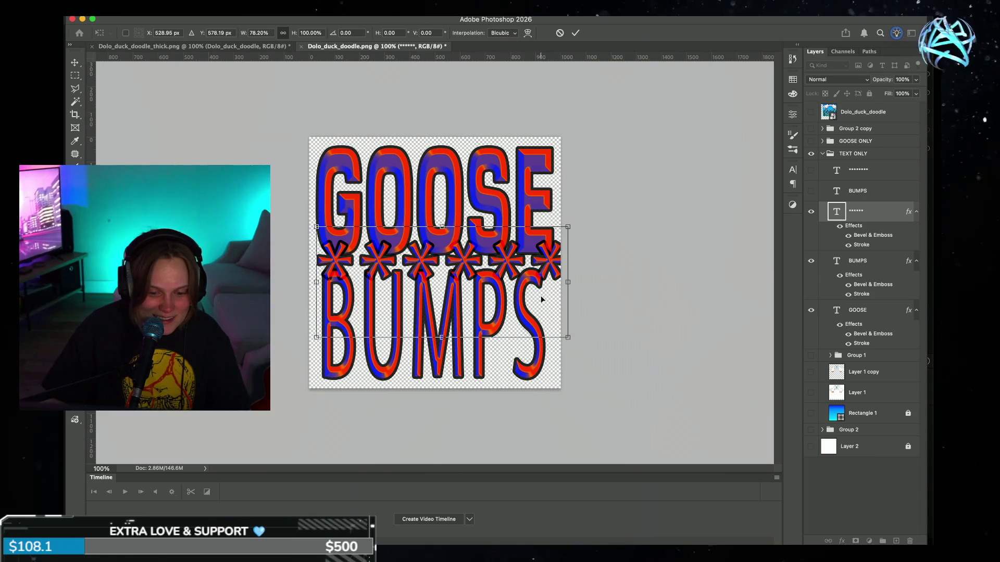
drag(441, 224, 441, 245)
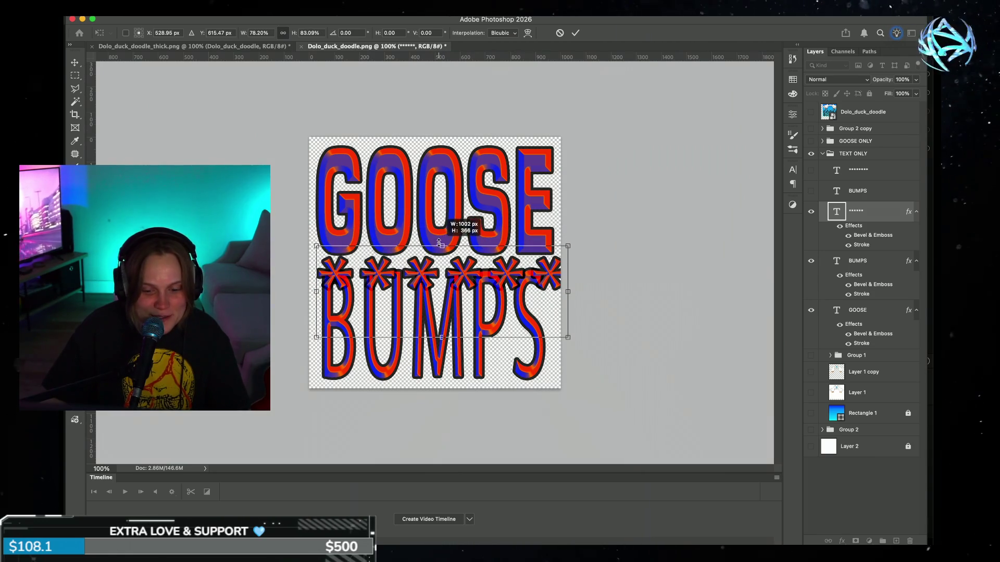
Step: Narrow the asterisk row from the right, then shorten BUMPS and move it lower
drag(568, 293, 512, 264)
click(575, 33)
click(509, 335)
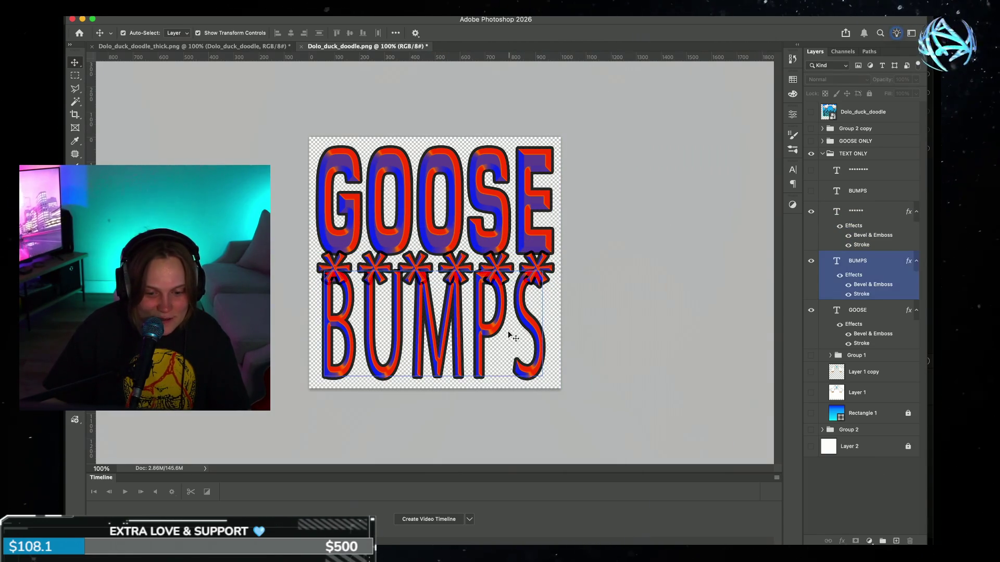
key(ctrl+t)
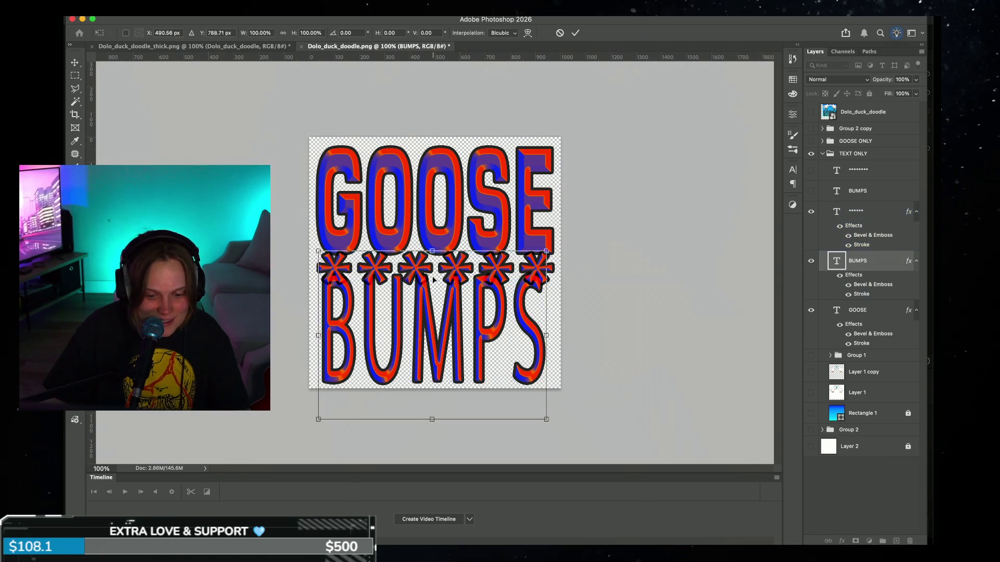
drag(432, 420, 431, 388)
drag(463, 323, 465, 343)
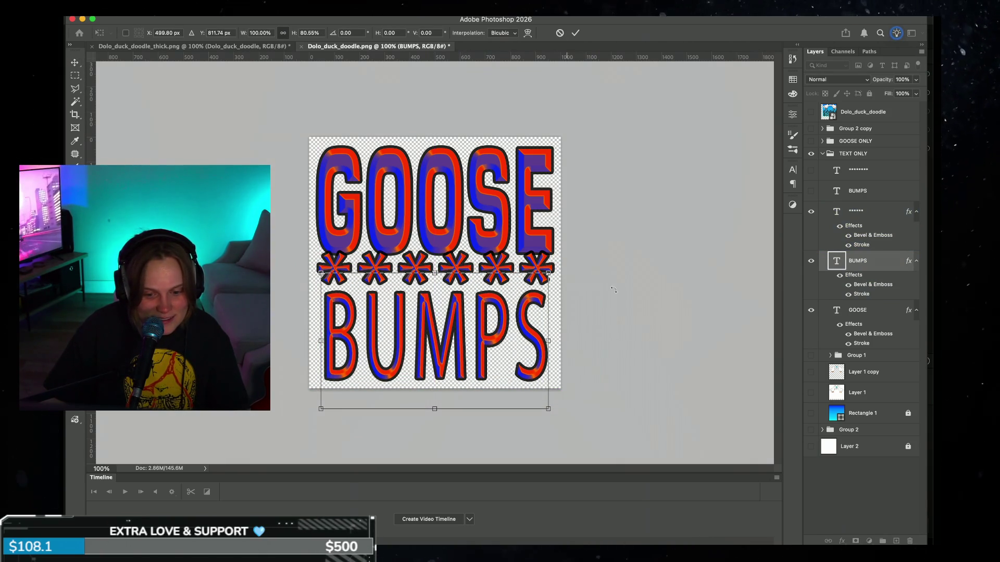
click(575, 33)
Step: Nudge the asterisk row slightly down with the Move tool
double_click(514, 268)
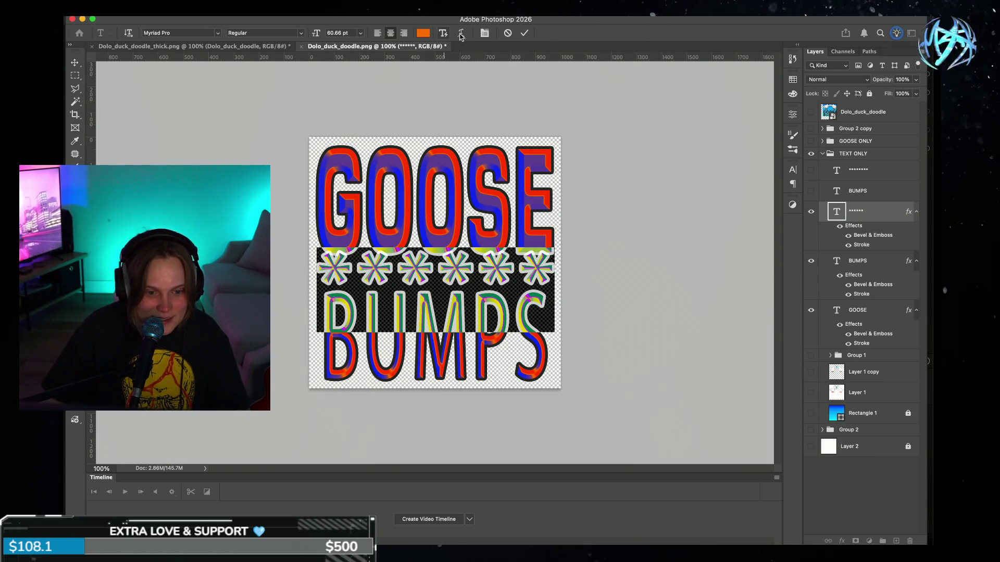
click(525, 33)
key(v)
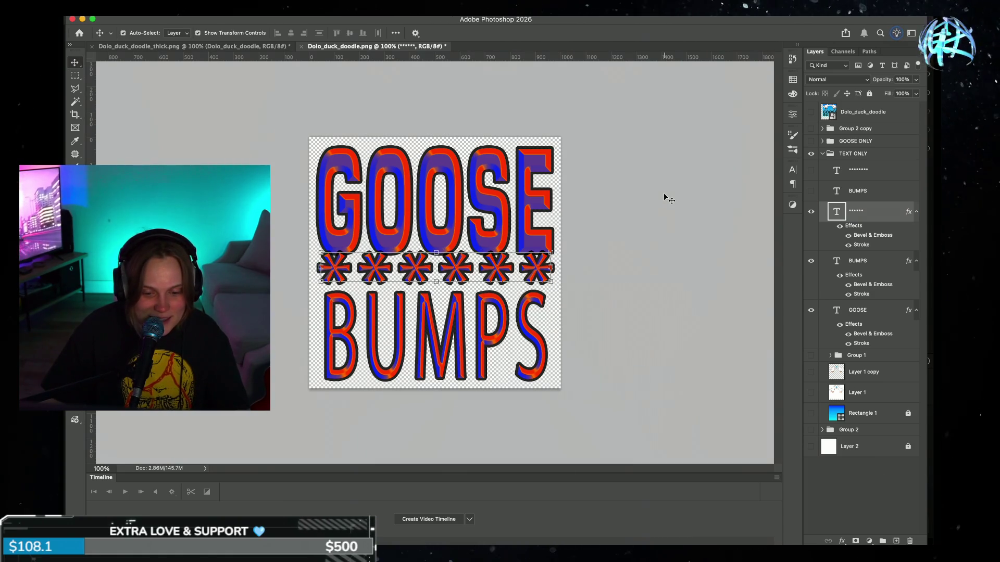
drag(528, 273, 526, 276)
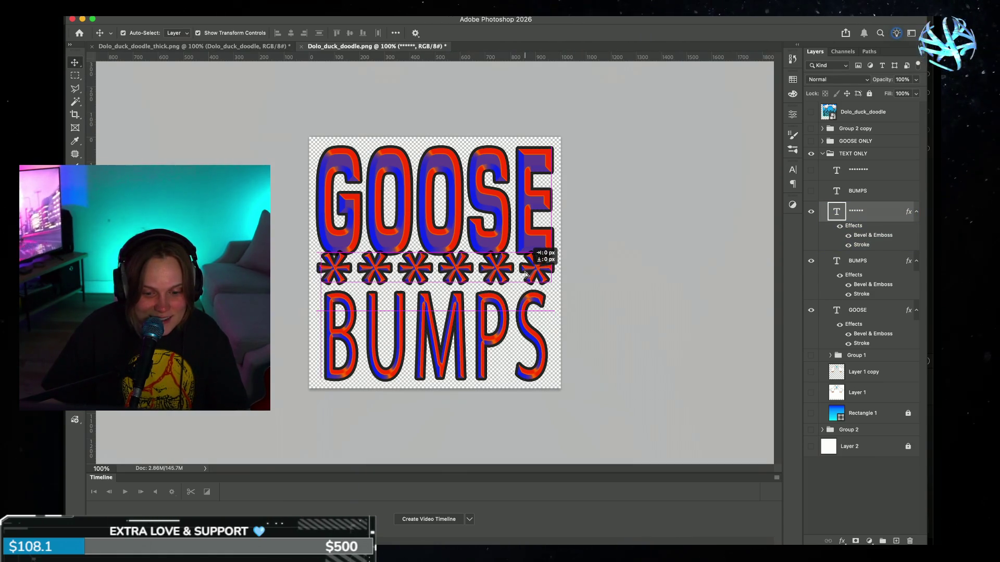
double_click(525, 273)
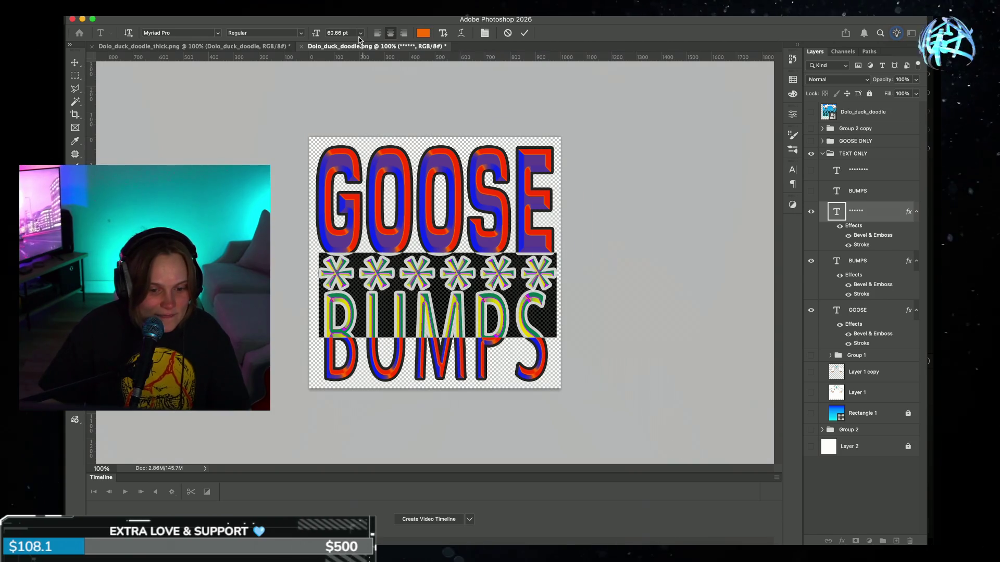
Step: Change the asterisks' font to Eurostile Extended
click(162, 32)
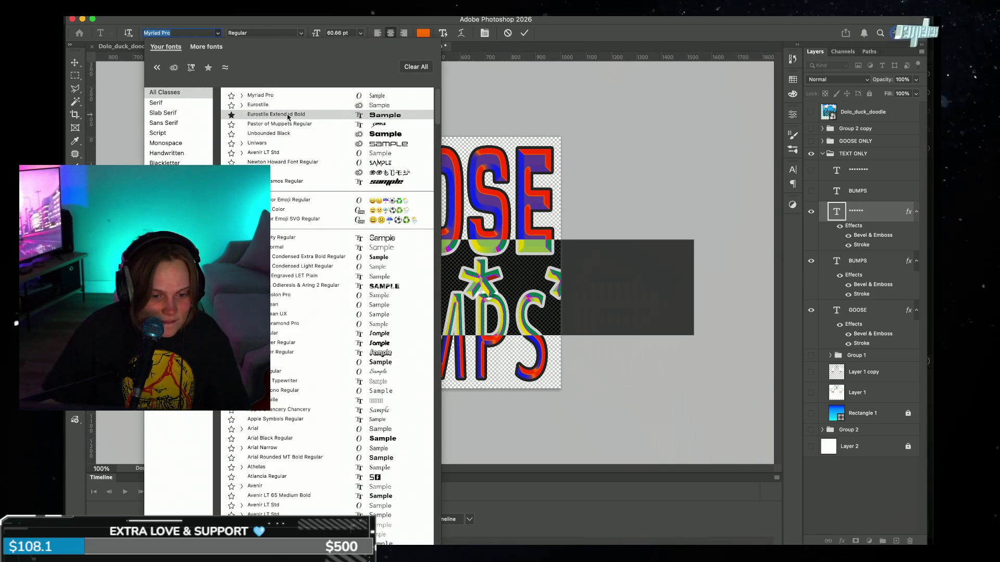
click(288, 116)
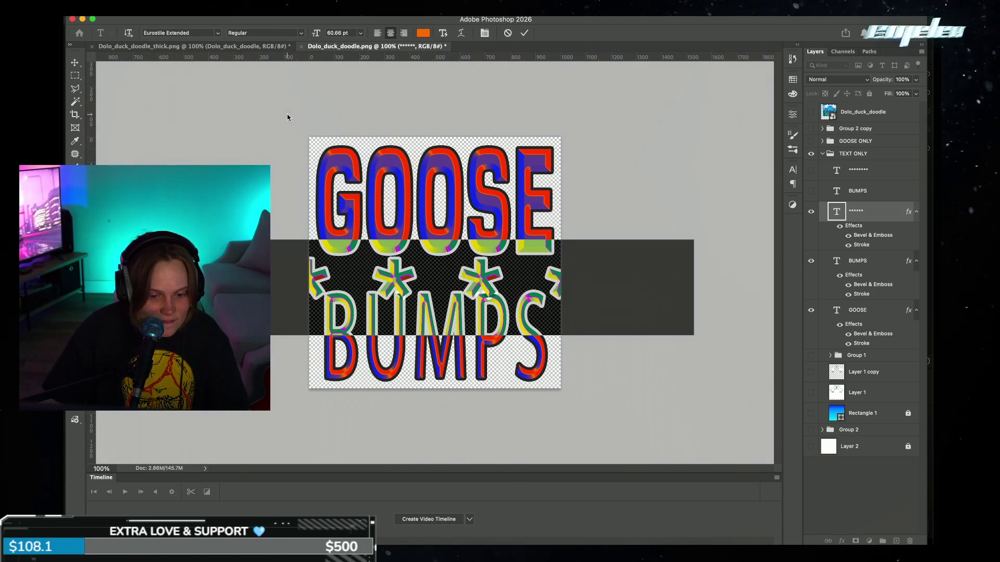
click(524, 33)
Step: Set the asterisks to 34 pt with -80 tracking and move the row between GOOSE and BUMPS
double_click(519, 279)
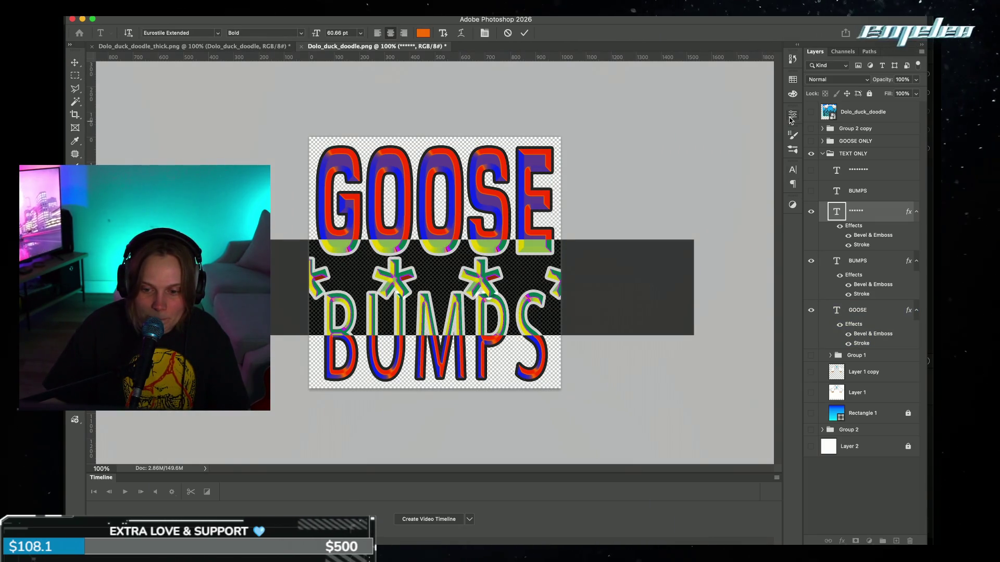
click(792, 170)
drag(740, 207, 671, 194)
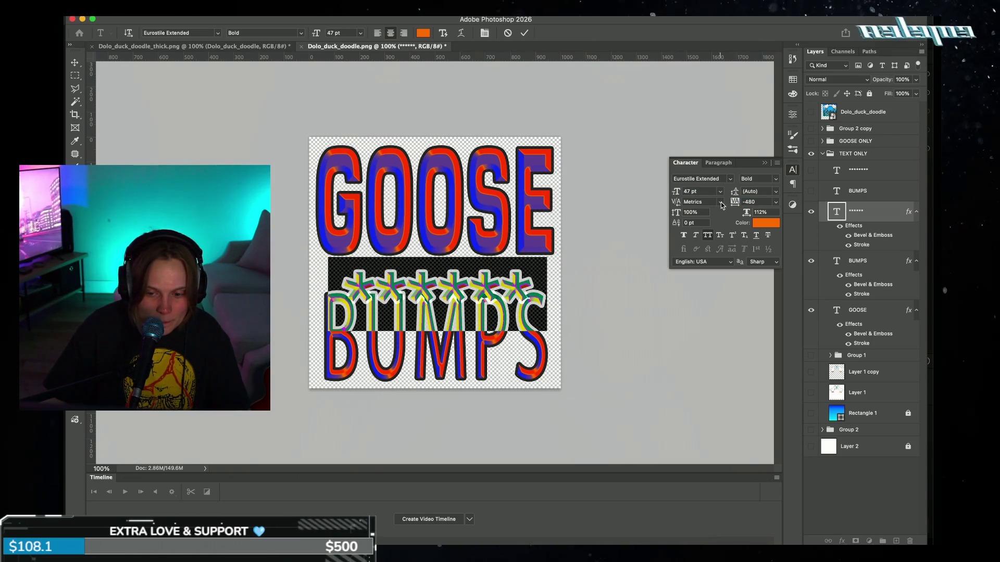
drag(733, 205, 735, 206)
drag(676, 193, 674, 194)
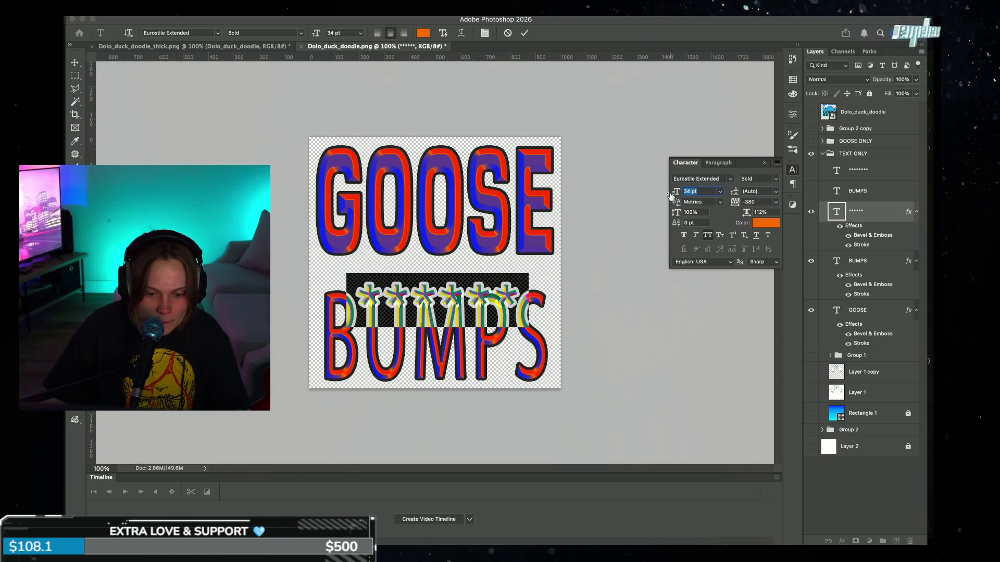
drag(735, 204, 745, 204)
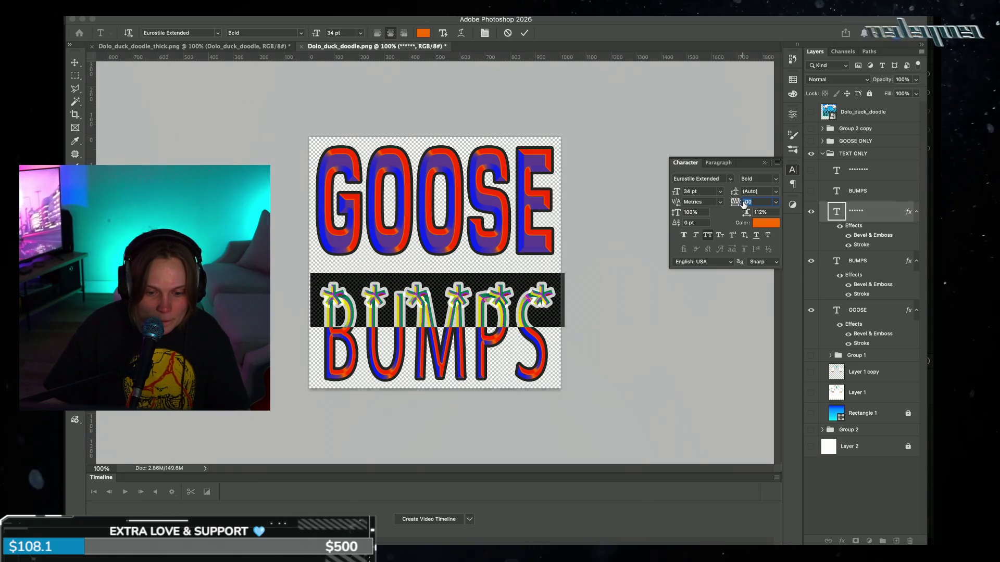
drag(679, 194, 678, 194)
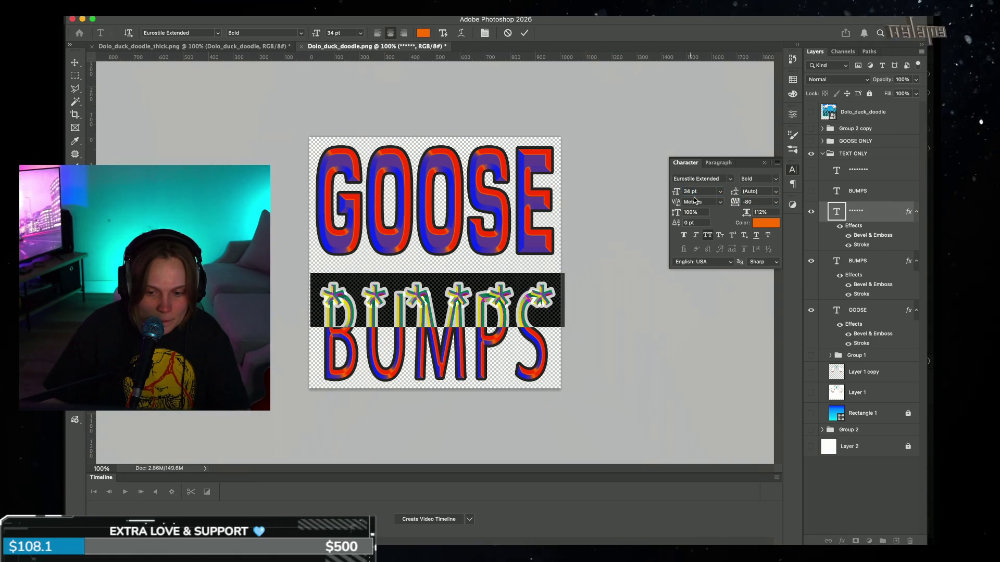
click(524, 32)
key(v)
drag(537, 294, 537, 272)
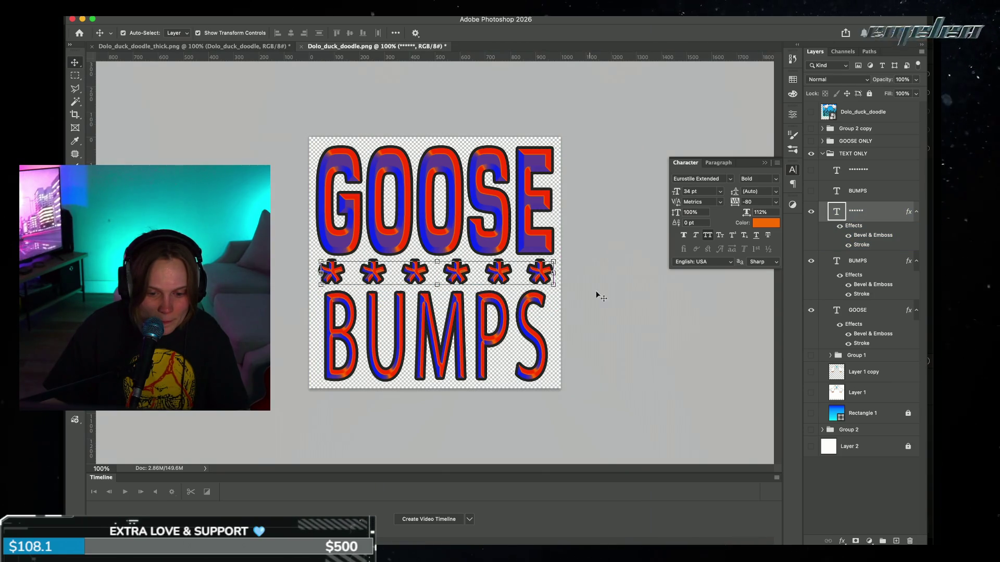
Step: Scale BUMPS to about 104% width and 103% height so it matches the GOOSE width
click(330, 341)
key(super+t)
drag(327, 332, 325, 339)
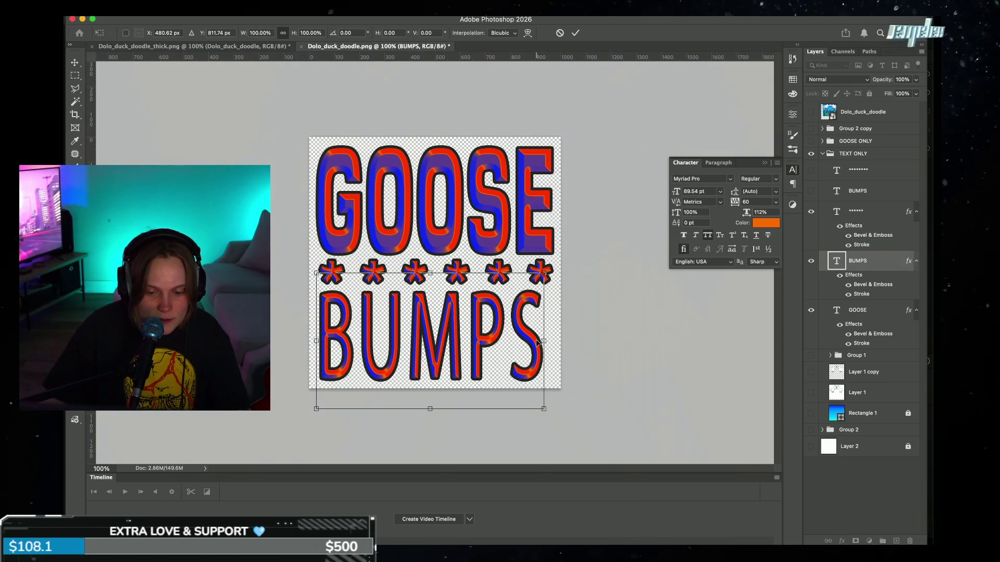
drag(544, 341, 554, 341)
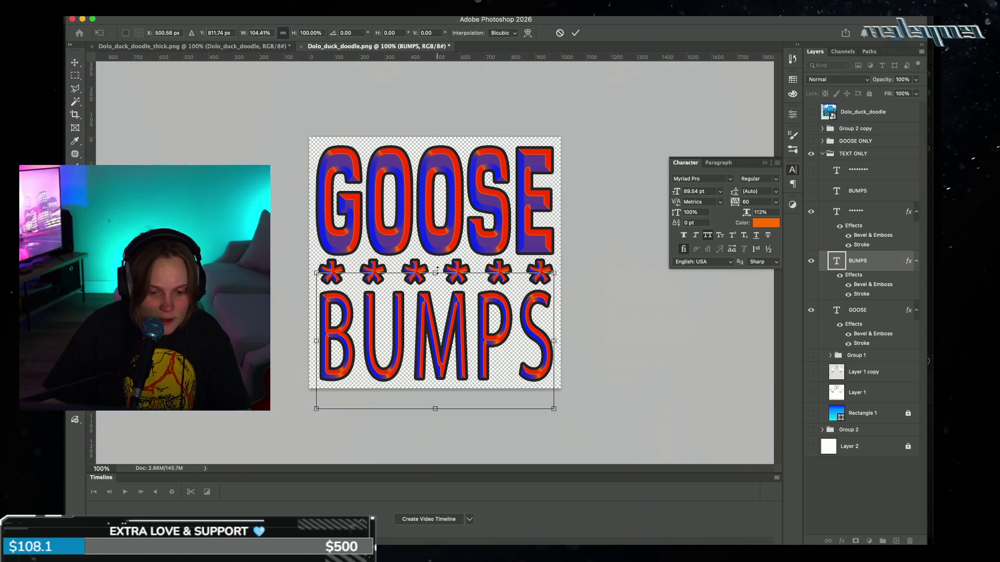
drag(435, 270, 436, 268)
click(577, 33)
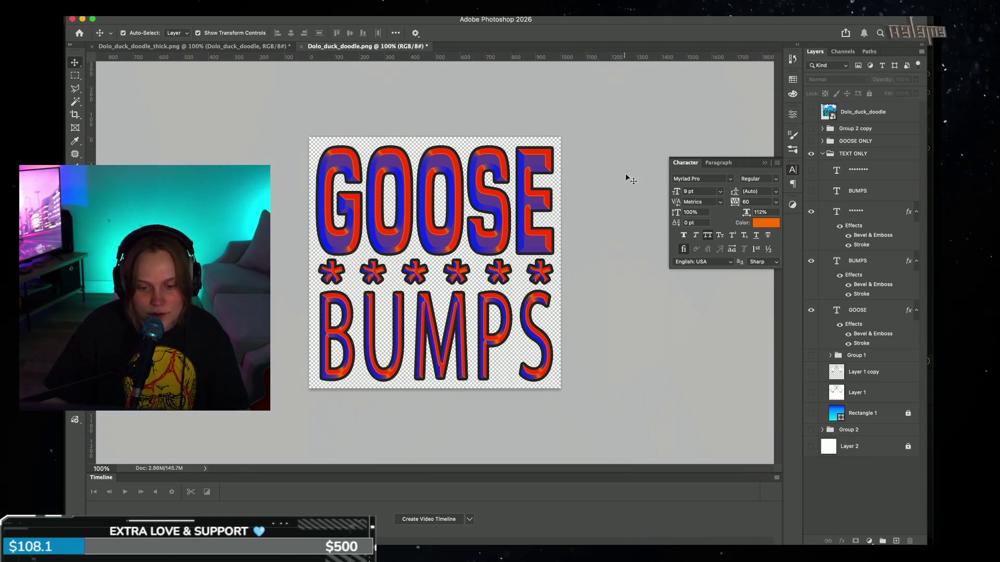
key(super+minus)
key(super+minus)
key(super+minus)
key(super+minus)
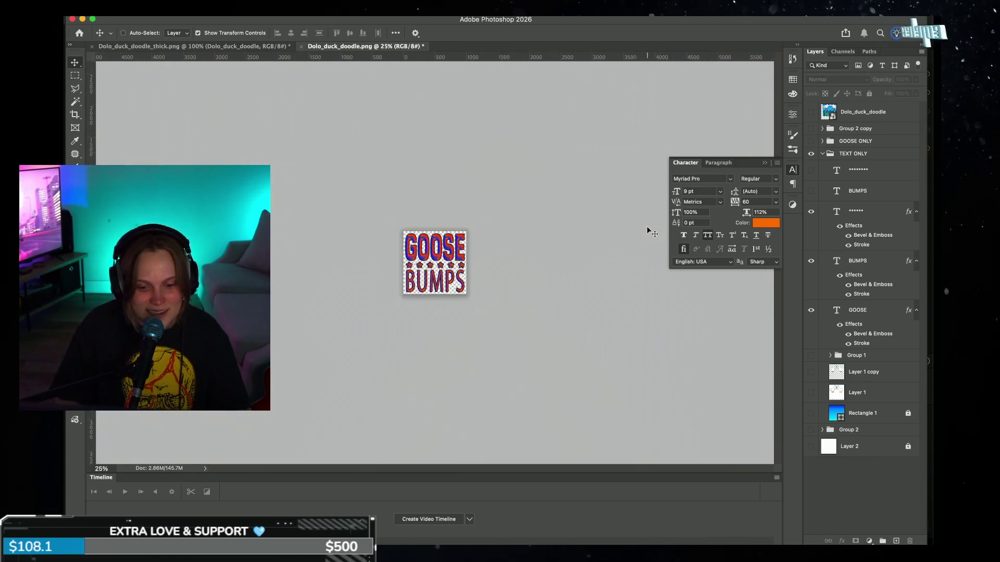
key(super+equal)
key(super+equal)
key(super+equal)
key(super+equal)
key(super+equal)
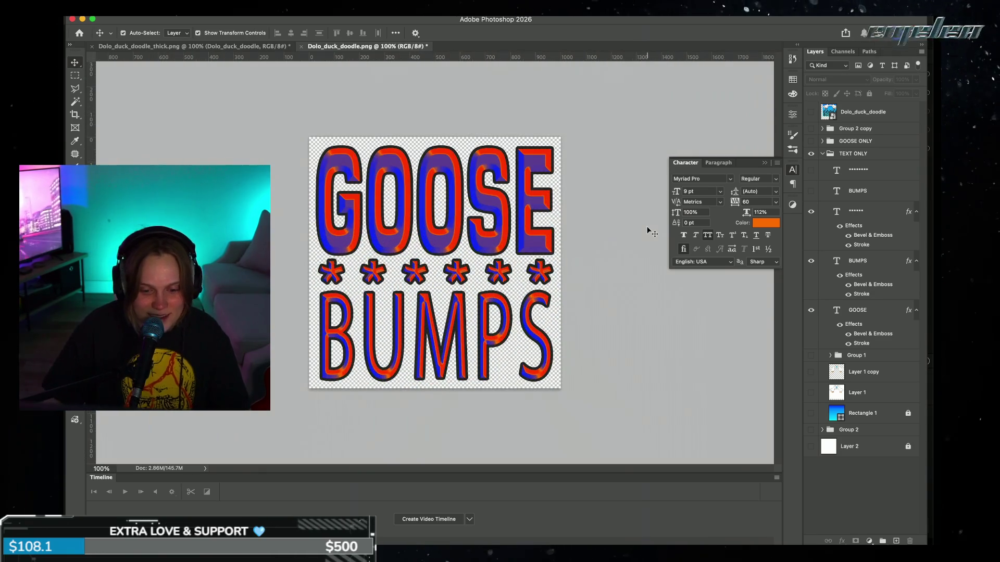
double_click(836, 260)
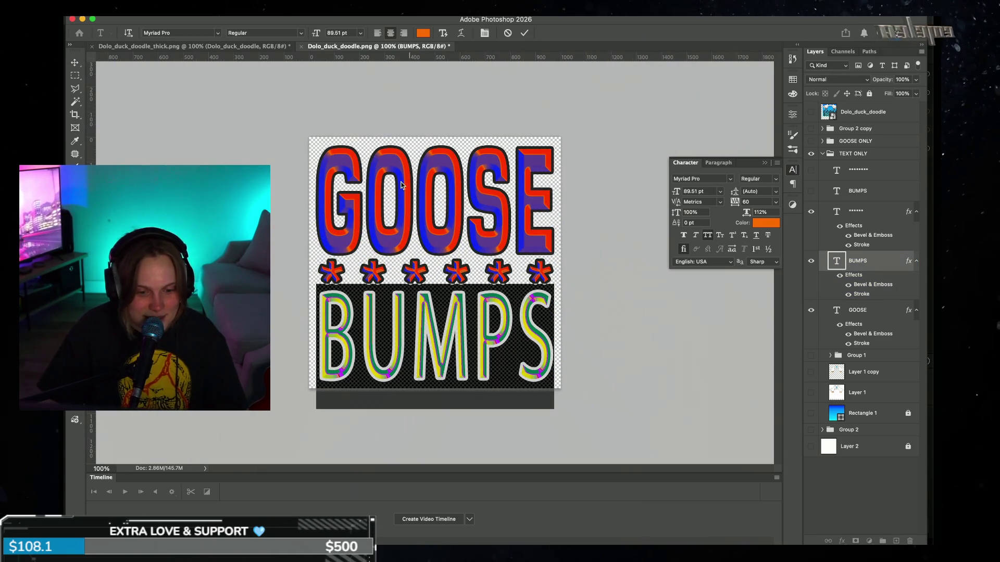
Step: Change the BUMPS font to Eurostile in the Black weight
click(218, 33)
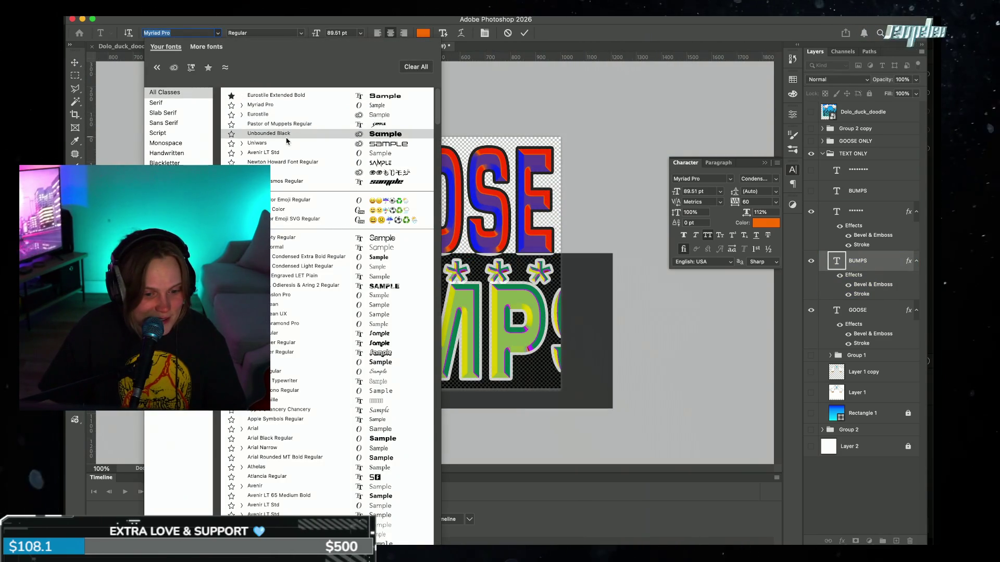
click(271, 114)
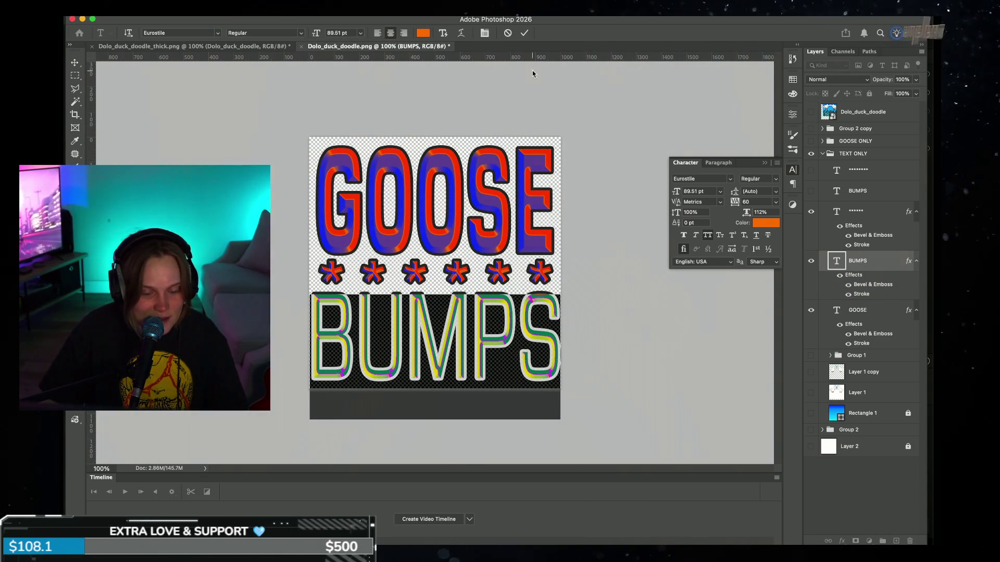
click(302, 33)
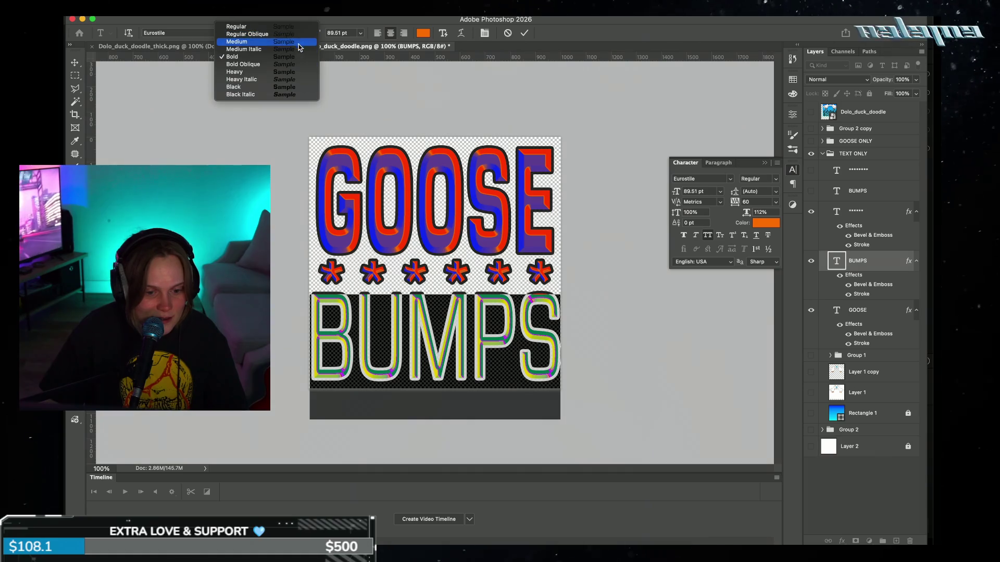
click(291, 86)
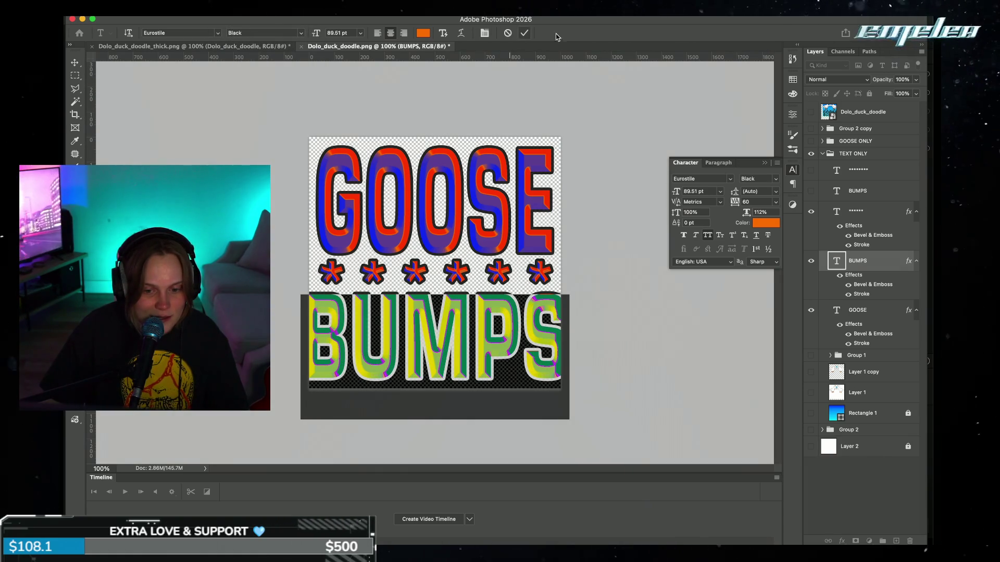
click(524, 33)
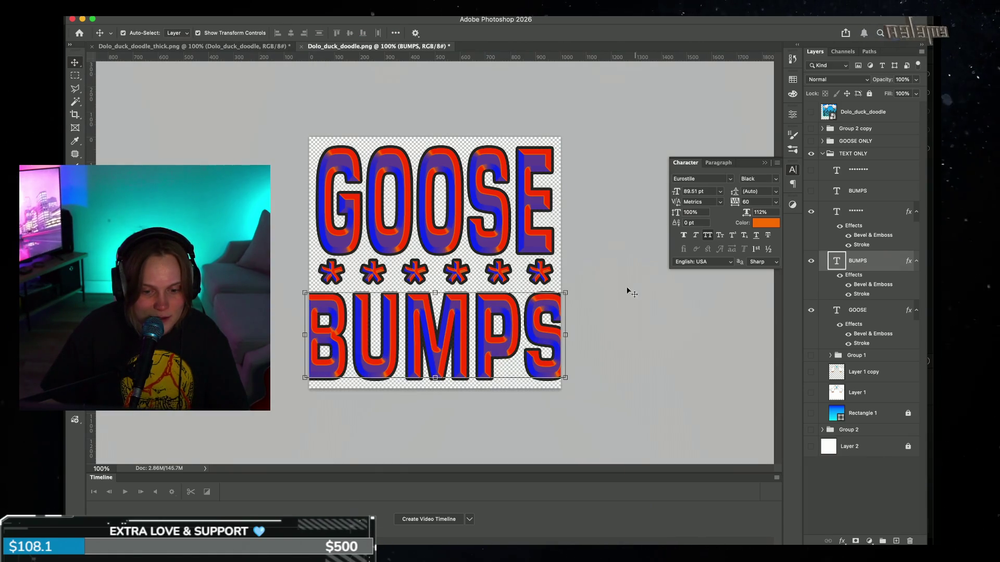
Step: Check the GOOSE size and set BUMPS to the matching 111.16 pt
double_click(496, 209)
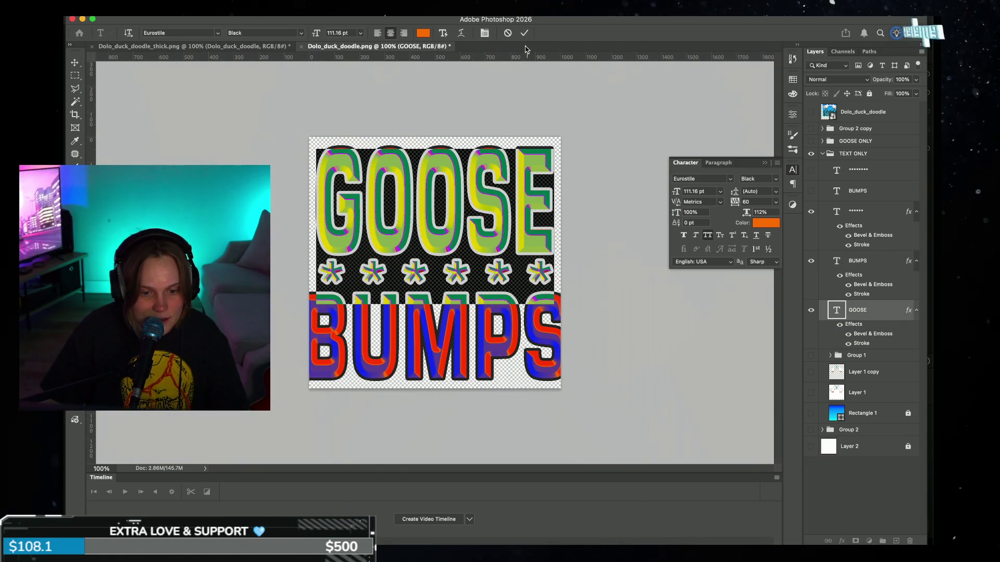
key(ctrl+Return)
double_click(504, 315)
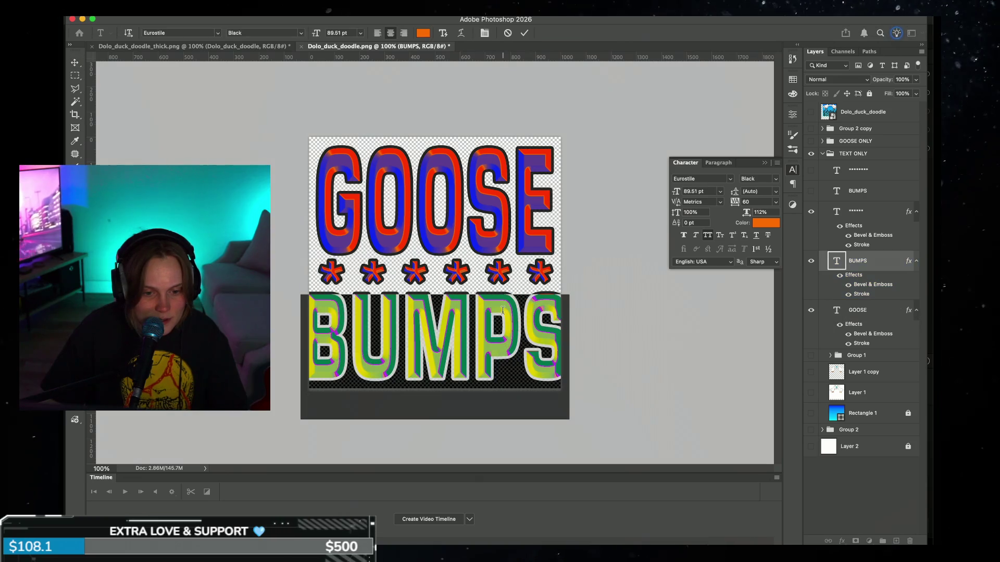
text(111.1)
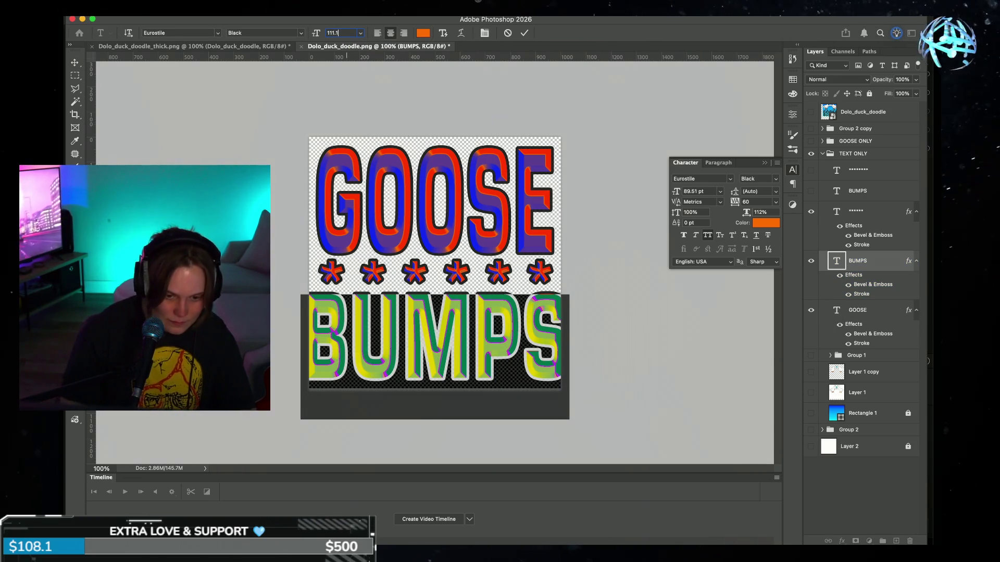
key(Return)
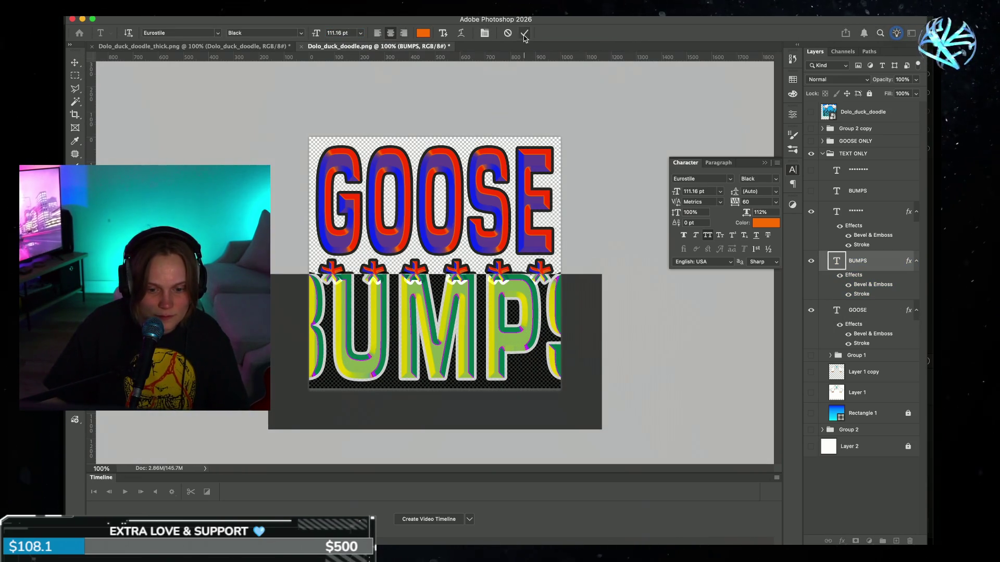
click(524, 37)
Step: Narrow BUMPS to fit the canvas width and squash it slightly below the asterisks
key(v)
drag(272, 326, 328, 332)
drag(613, 332, 550, 337)
drag(331, 333, 316, 333)
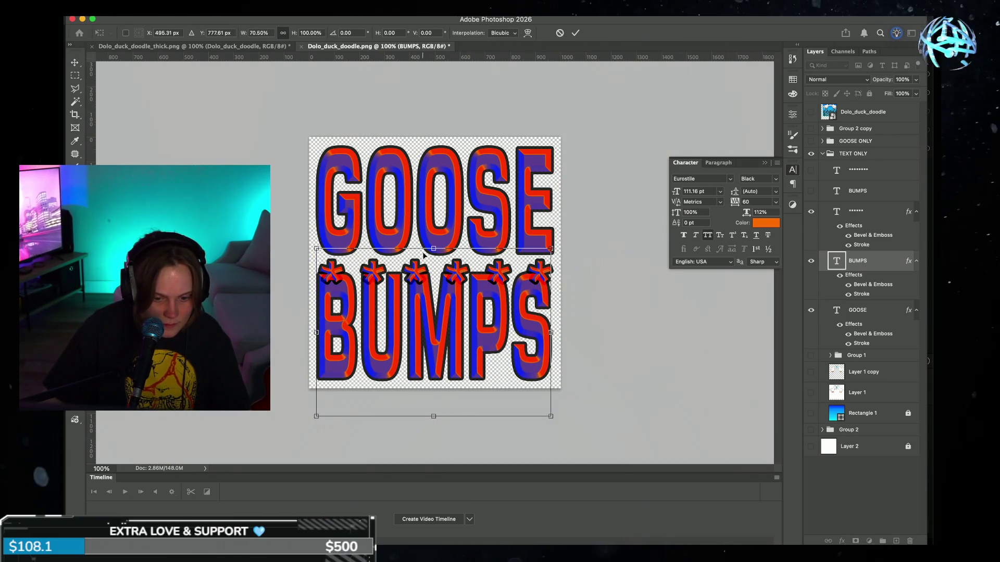
drag(433, 249, 433, 267)
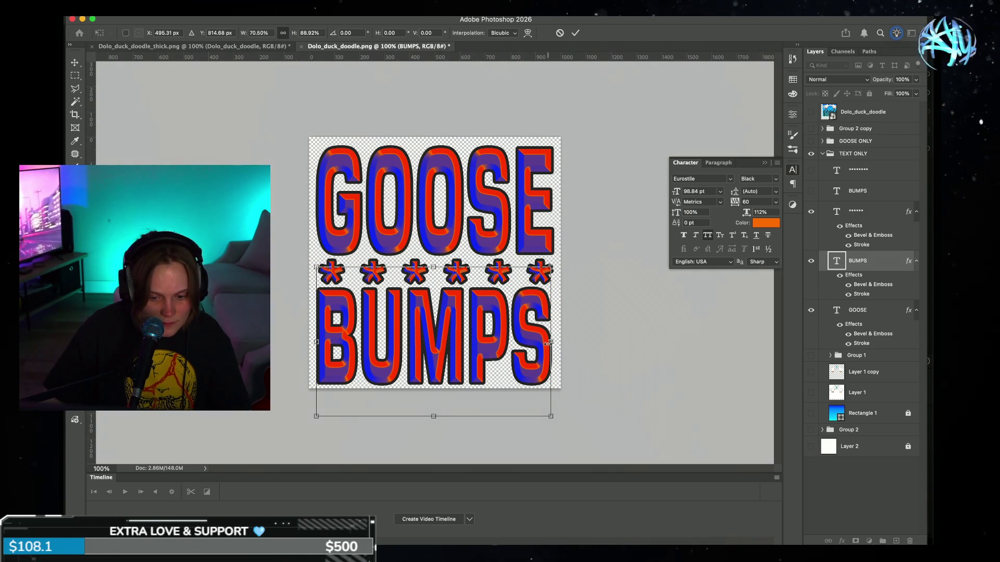
drag(550, 342, 554, 342)
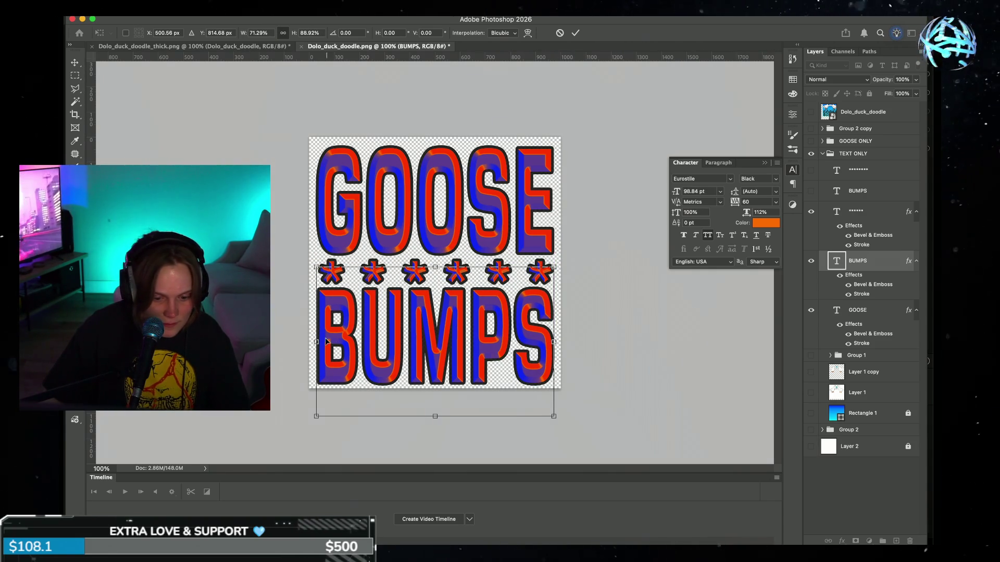
drag(316, 342, 318, 342)
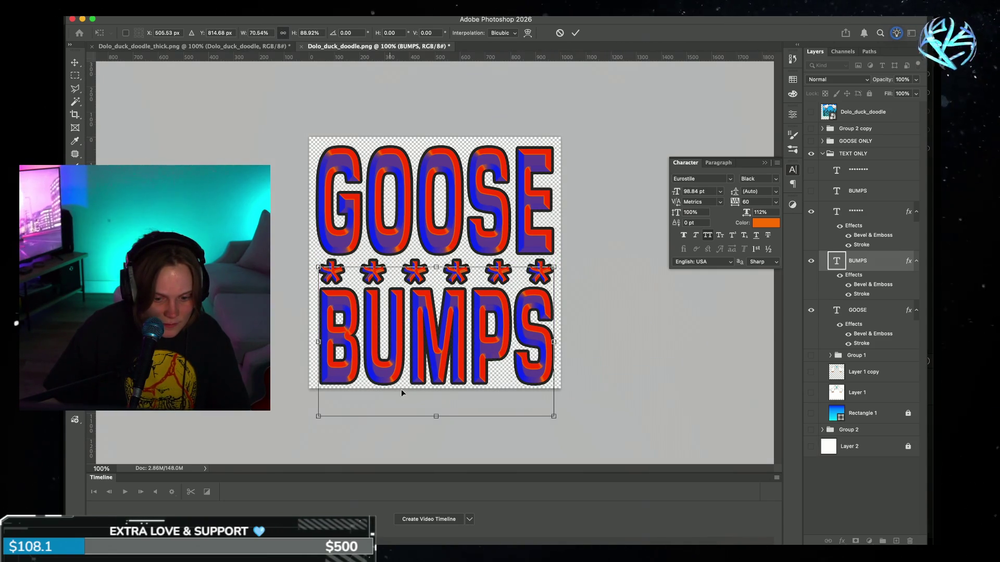
drag(436, 423, 436, 421)
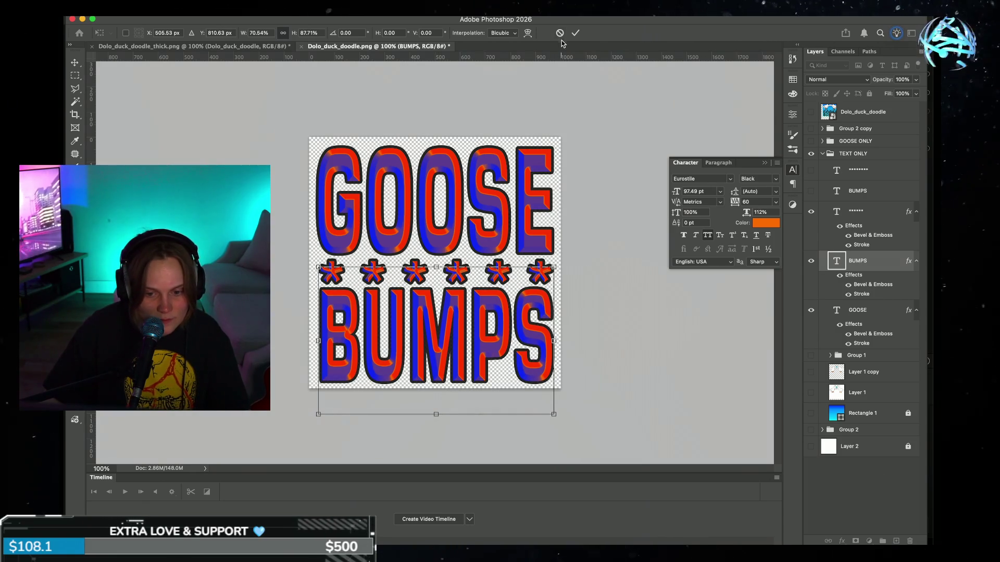
click(574, 34)
Step: Nudge GOOSE, the asterisks and BUMPS up together, then close the Character panel
drag(314, 156, 591, 396)
key(Up)
key(Up)
key(Up)
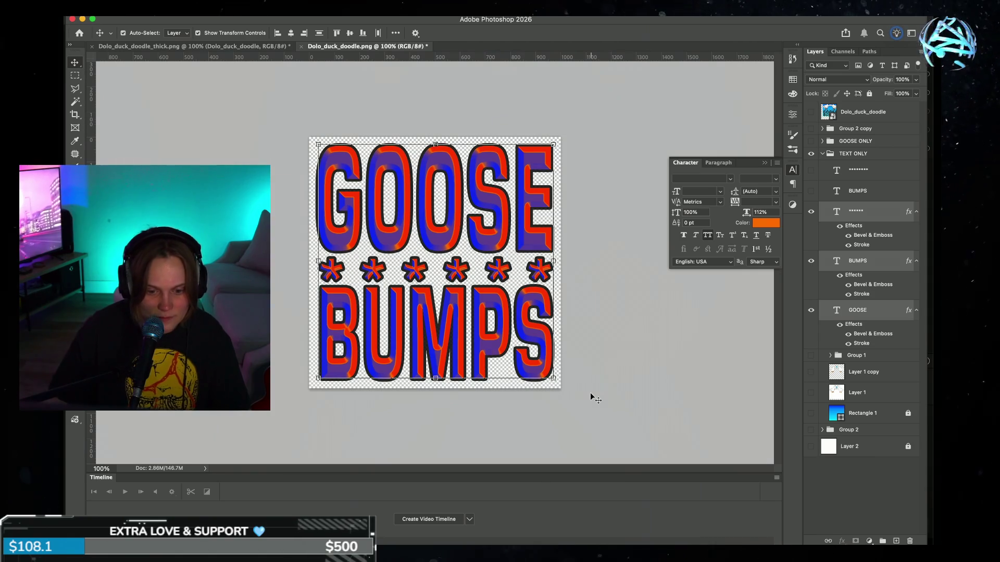
click(640, 345)
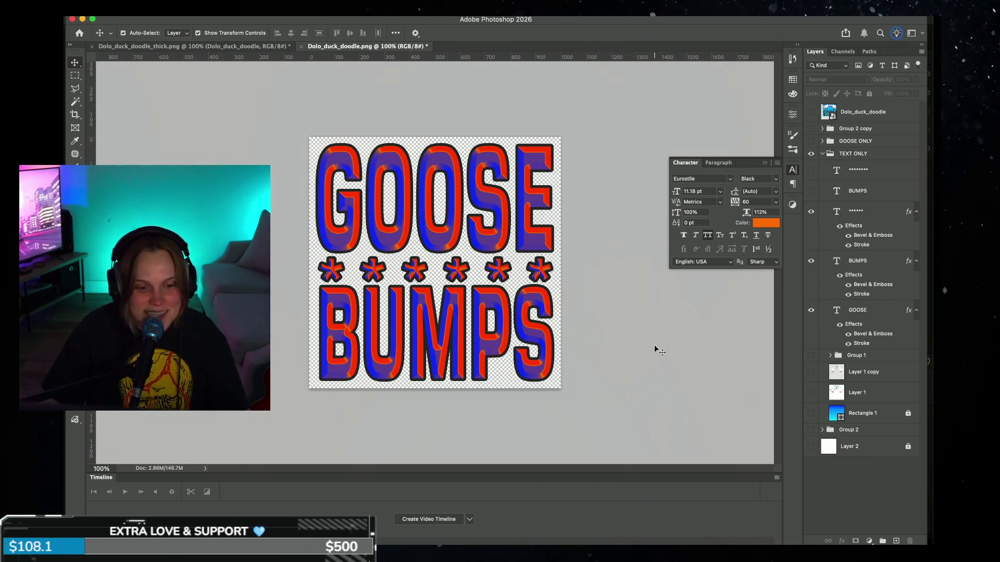
click(766, 163)
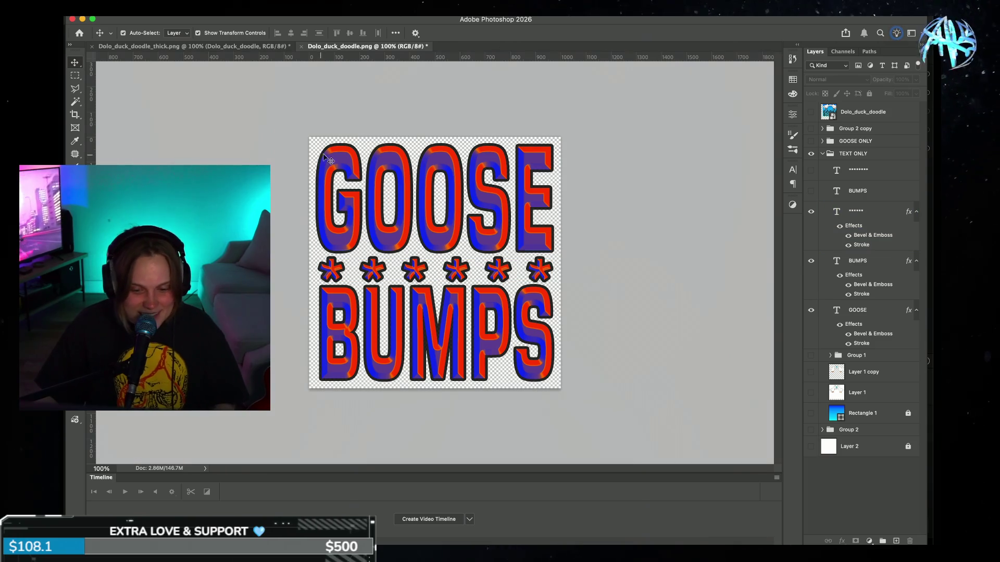
key(ctrl+minus)
key(ctrl+minus)
key(ctrl+minus)
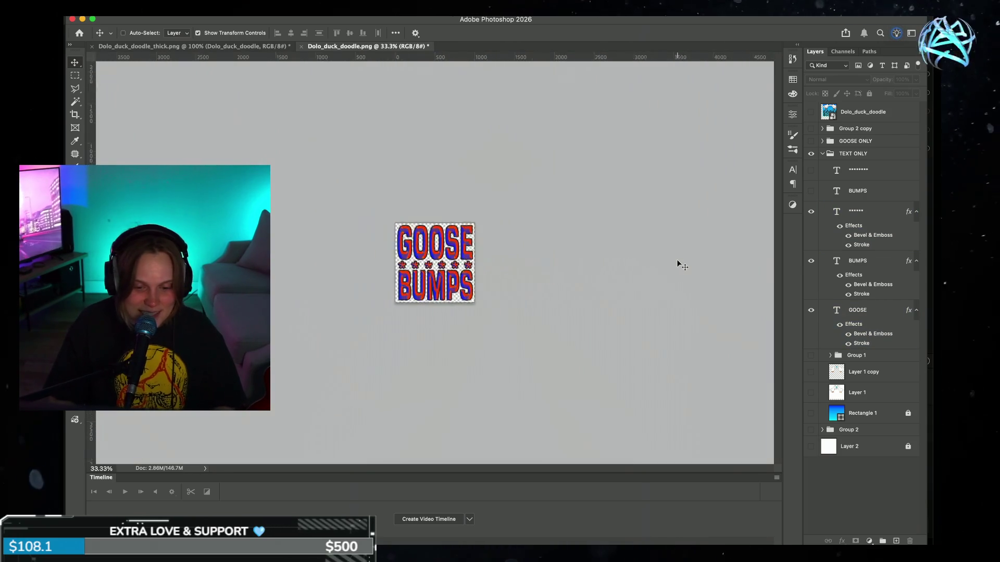
key(ctrl+plus)
key(ctrl+plus)
key(ctrl+plus)
key(ctrl+plus)
key(ctrl+plus)
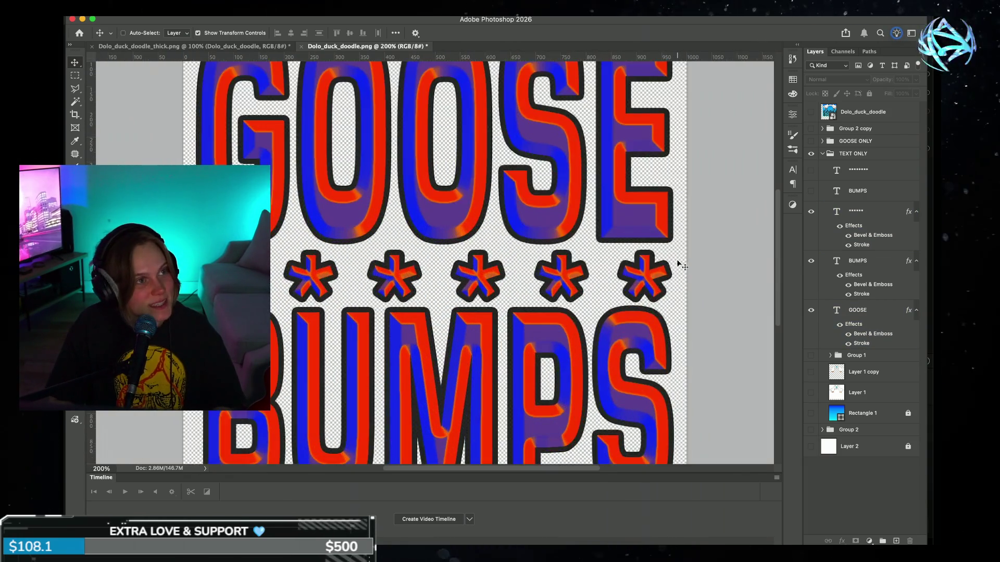
key(ctrl+minus)
key(ctrl+minus)
key(ctrl+minus)
key(ctrl+minus)
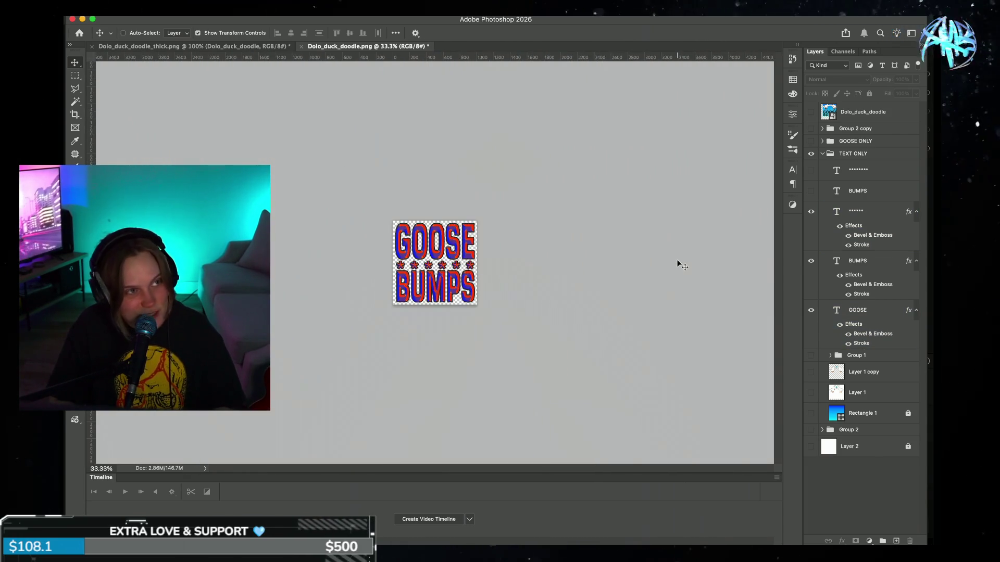
key(ctrl+minus)
key(ctrl+plus)
key(ctrl+plus)
key(ctrl+plus)
key(ctrl+plus)
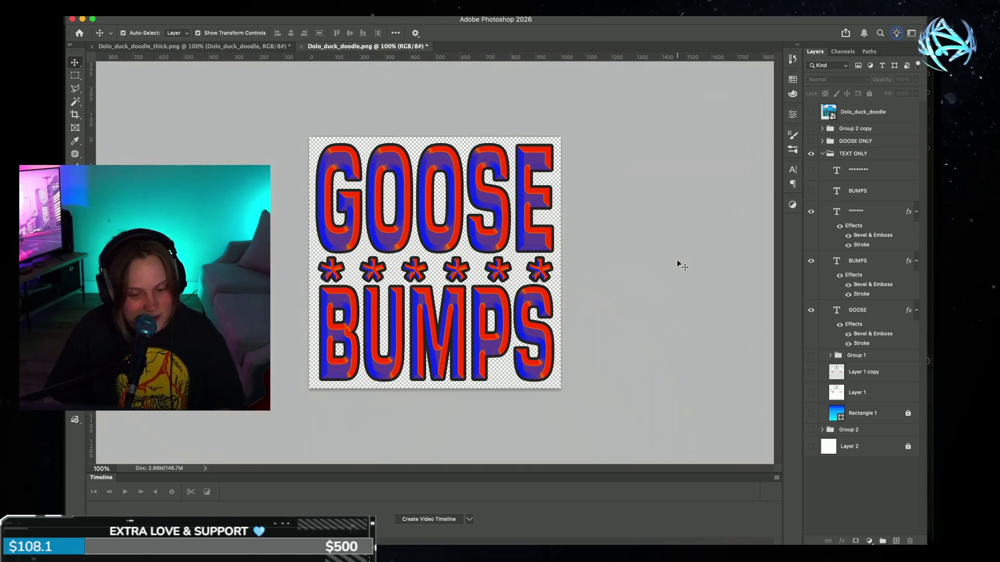
Step: Set BUMPS tracking to 100 and narrow it from the left to fit the canvas
ctrl+click(457, 336)
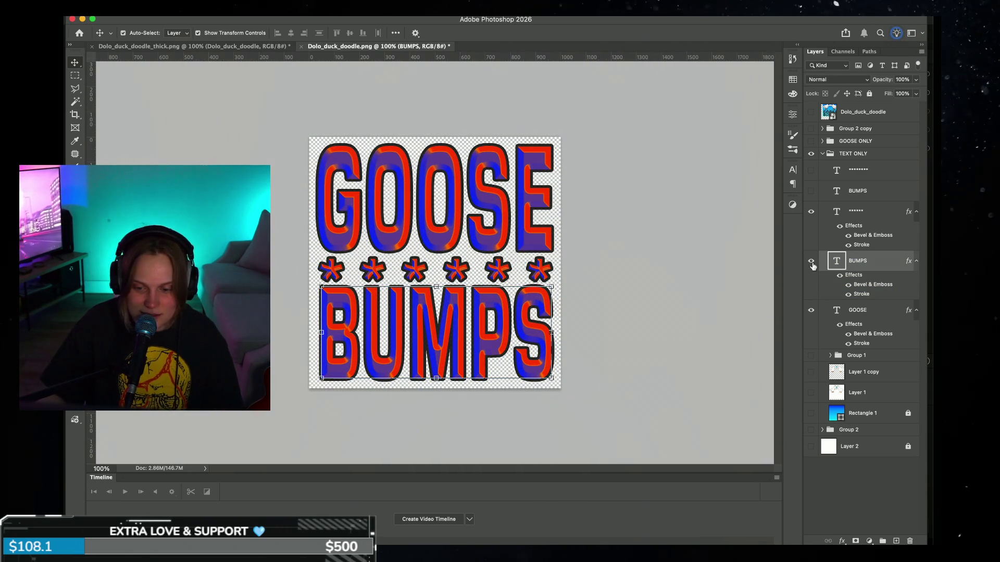
click(791, 175)
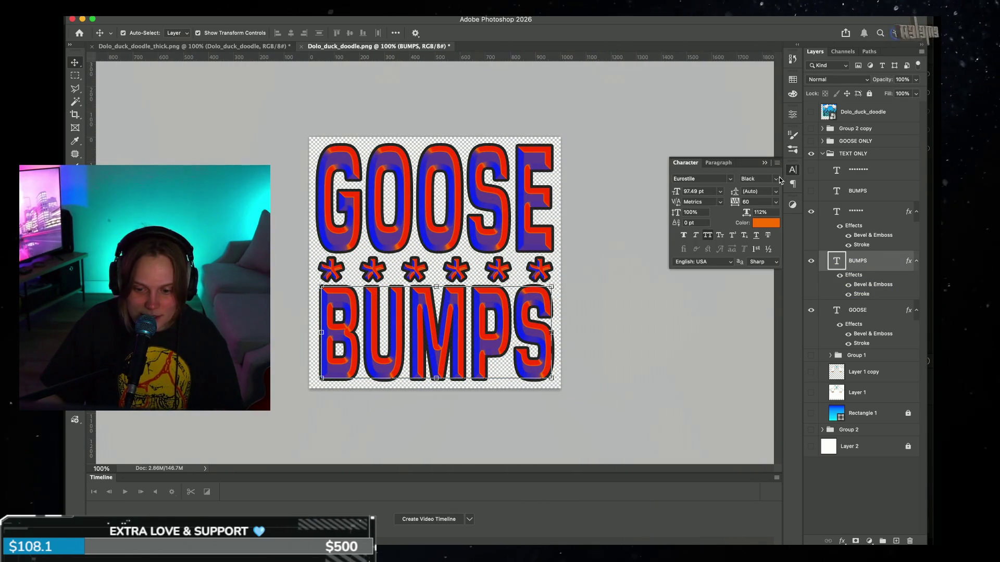
drag(736, 204, 734, 202)
click(659, 135)
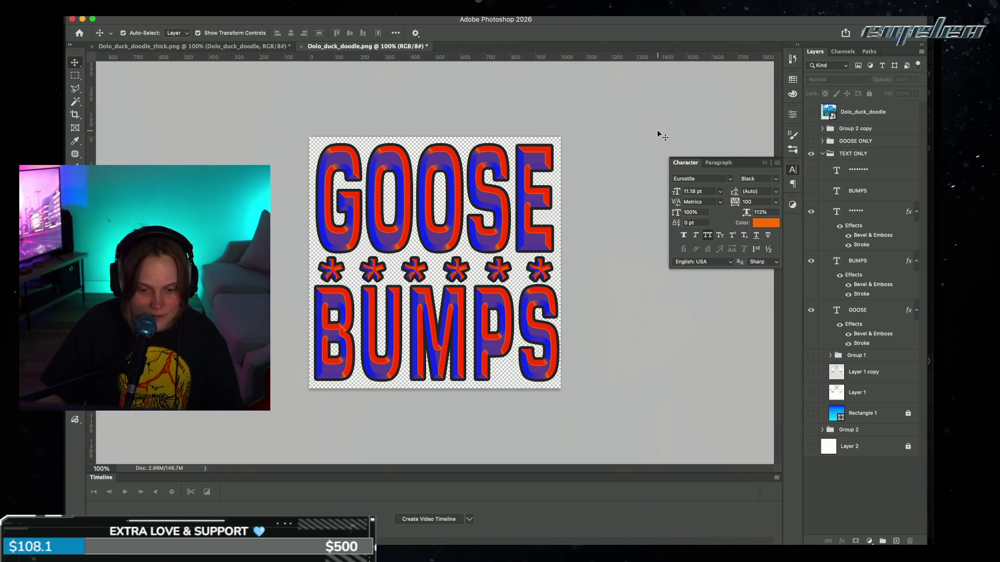
click(497, 323)
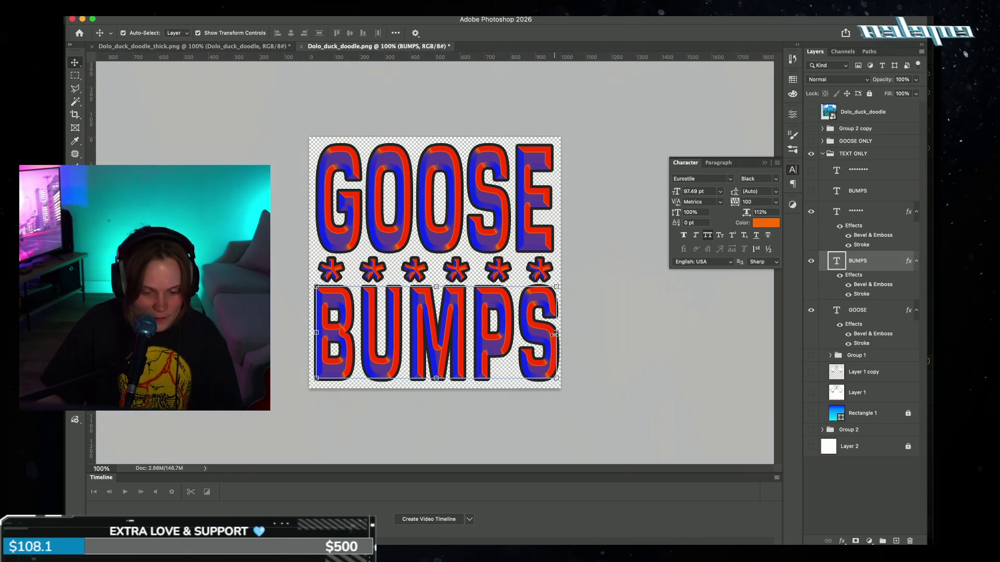
drag(555, 333, 553, 334)
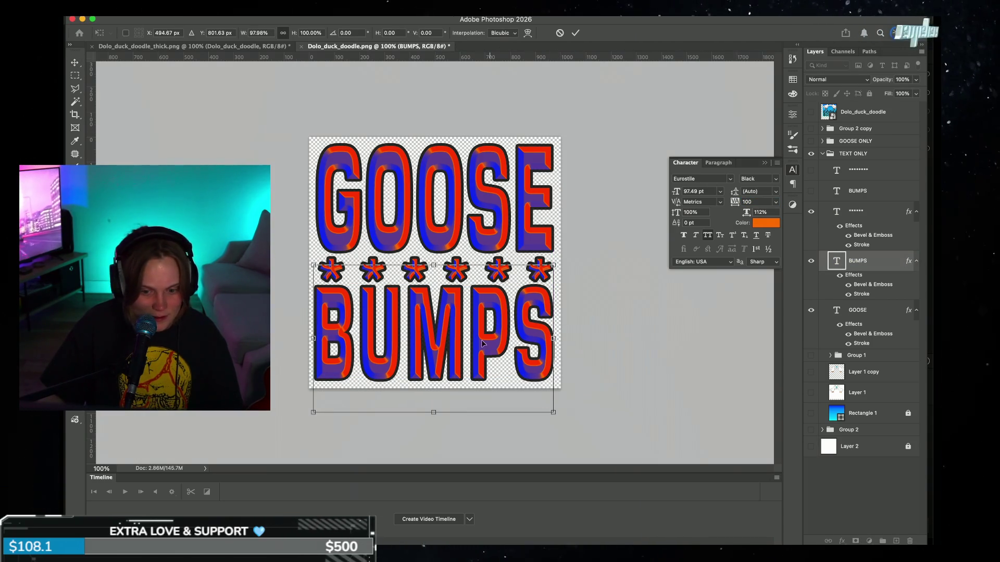
drag(313, 338, 318, 338)
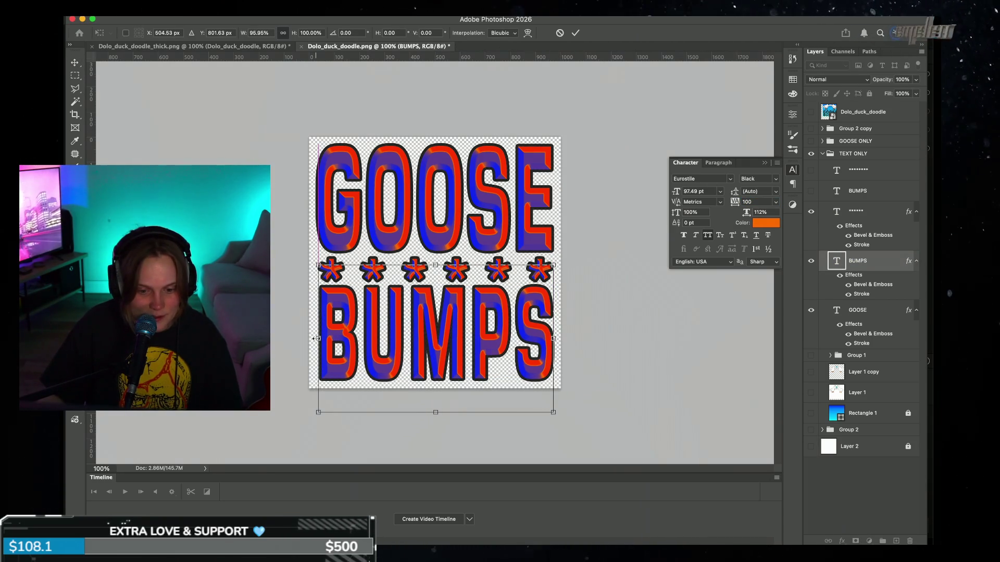
click(575, 33)
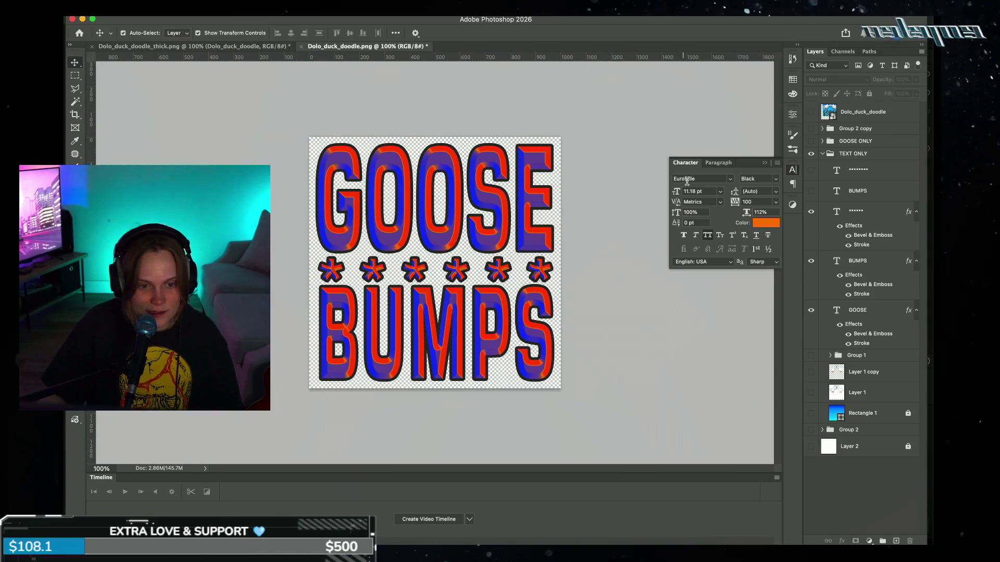
click(765, 164)
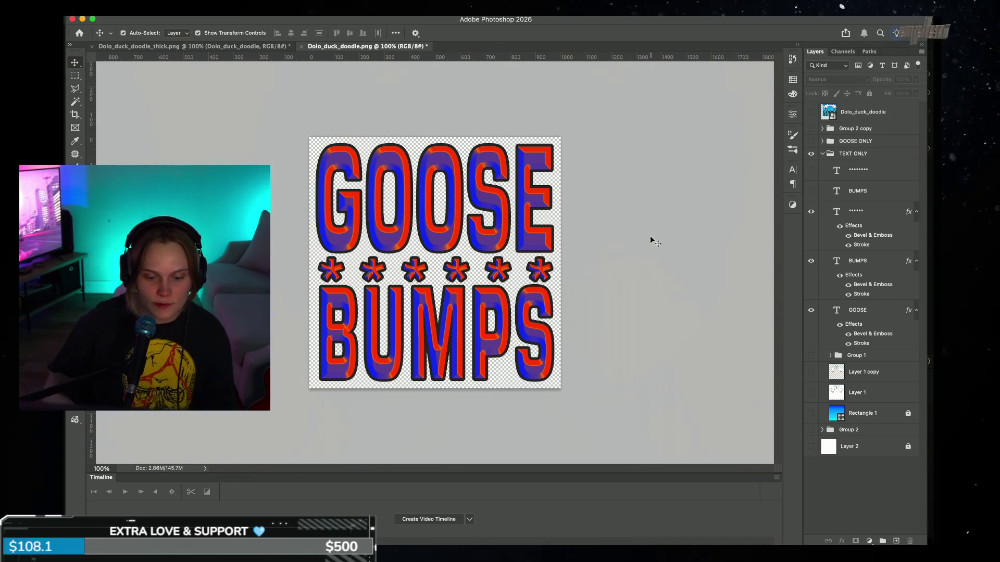
Step: Select the GOOSE layer and open its Bevel & Emboss layer style
click(494, 346)
click(497, 270)
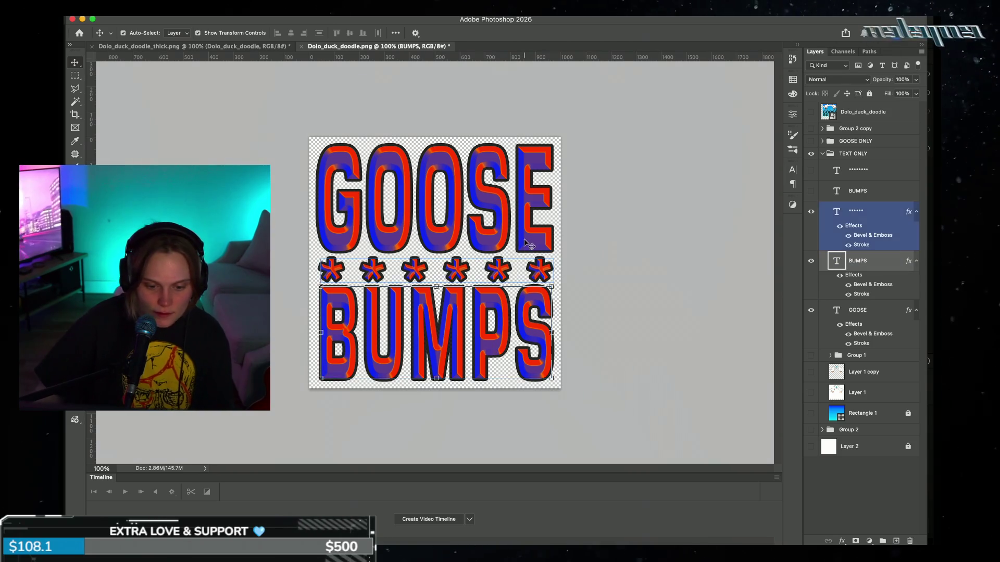
click(532, 239)
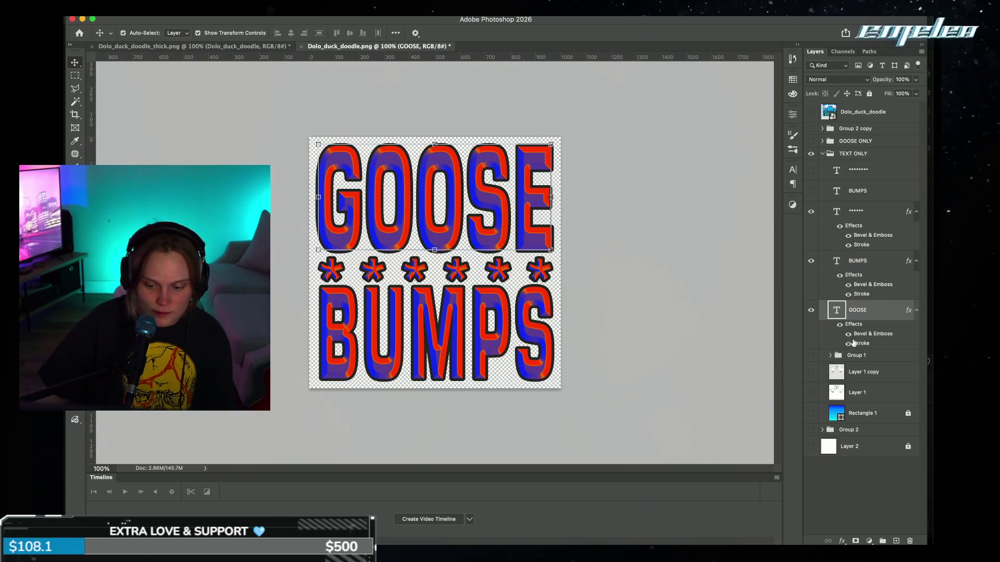
click(841, 541)
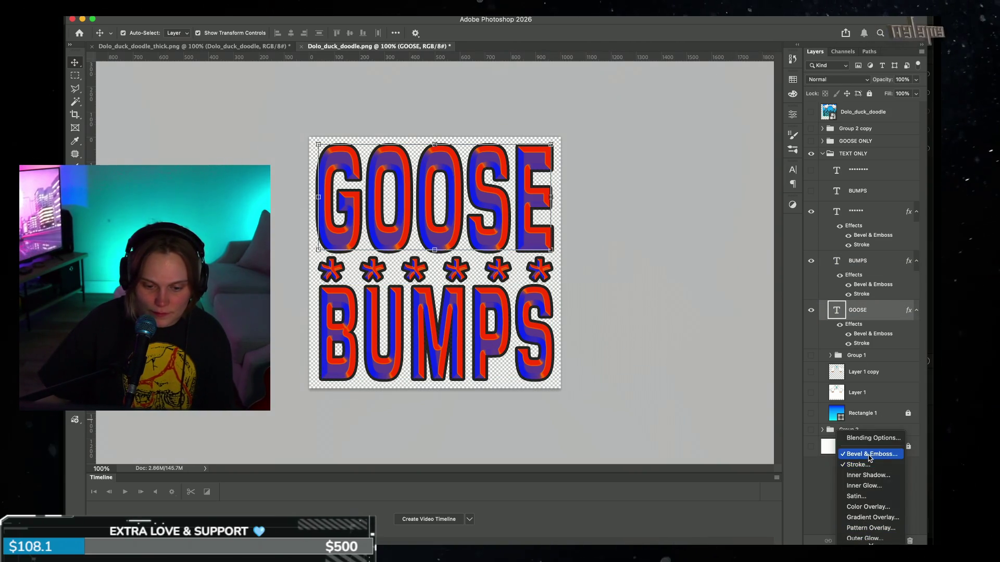
click(867, 454)
mouse_move(677, 276)
mouse_down()
mouse_move(829, 71)
mouse_move(770, 139)
mouse_up()
Step: Set the GOOSE bevel highlight colour to white (ffffff) and apply the style
click(742, 318)
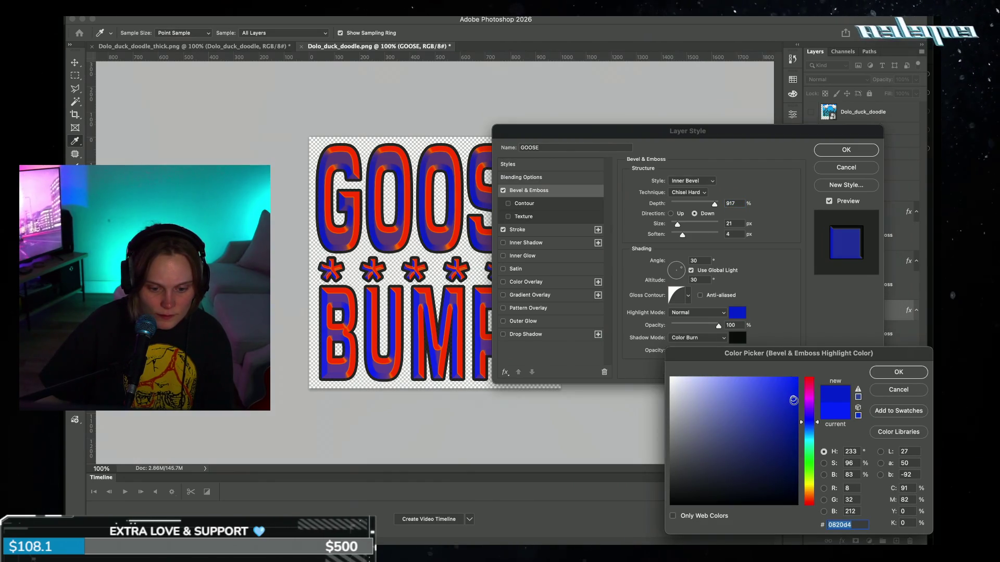
mouse_move(793, 400)
mouse_down()
mouse_move(731, 430)
mouse_move(665, 438)
mouse_up()
click(671, 378)
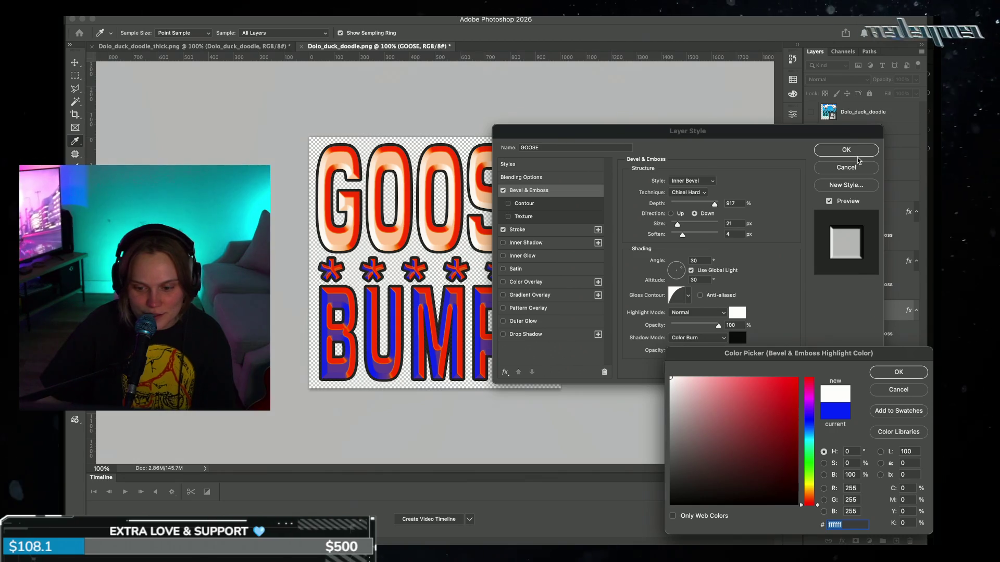
key(Escape)
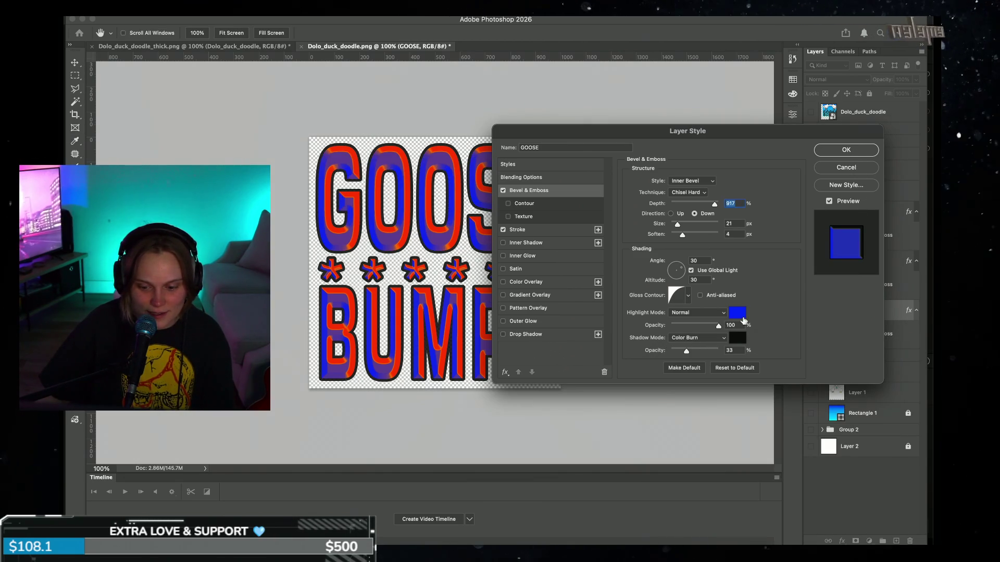
click(743, 318)
click(671, 377)
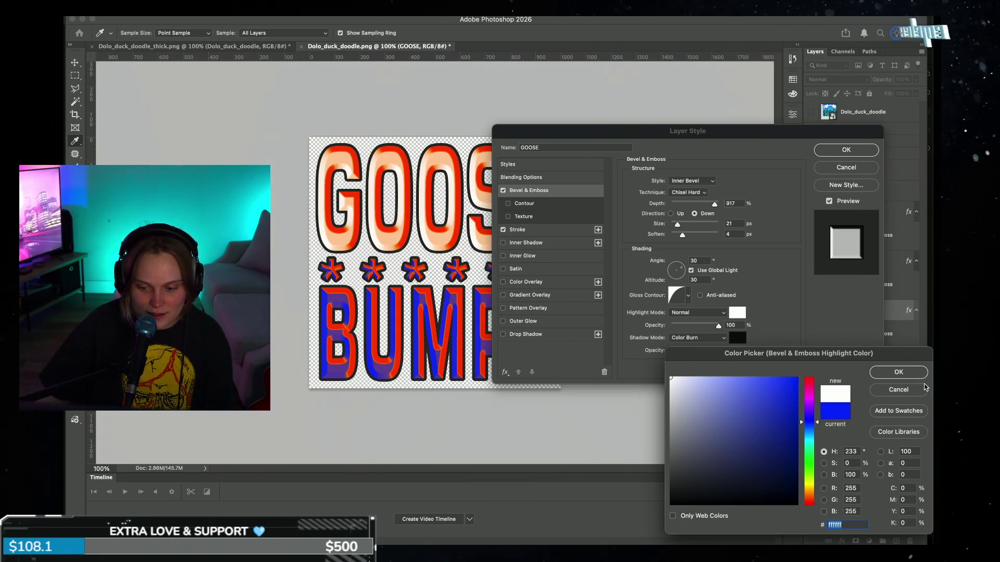
click(899, 371)
click(853, 151)
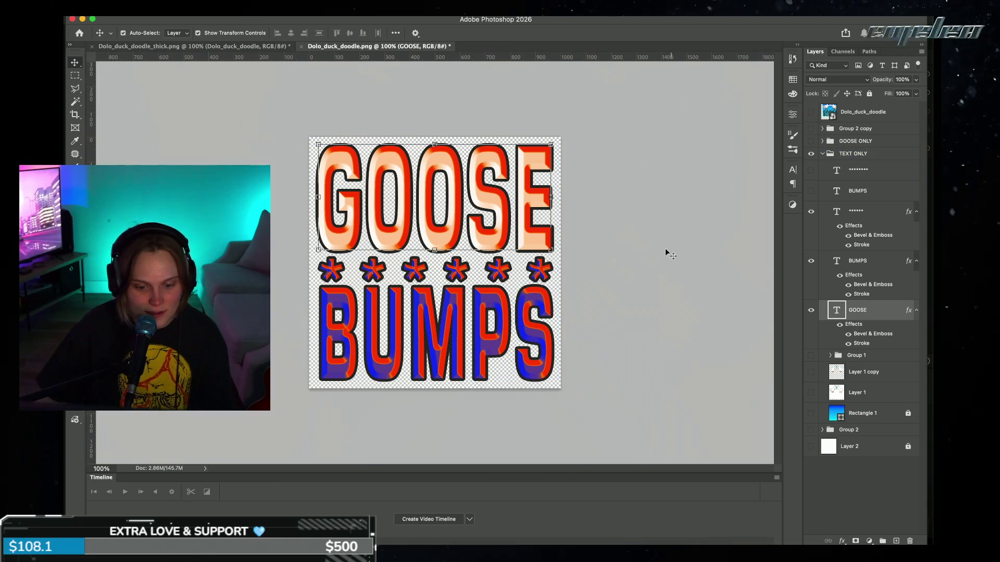
click(423, 356)
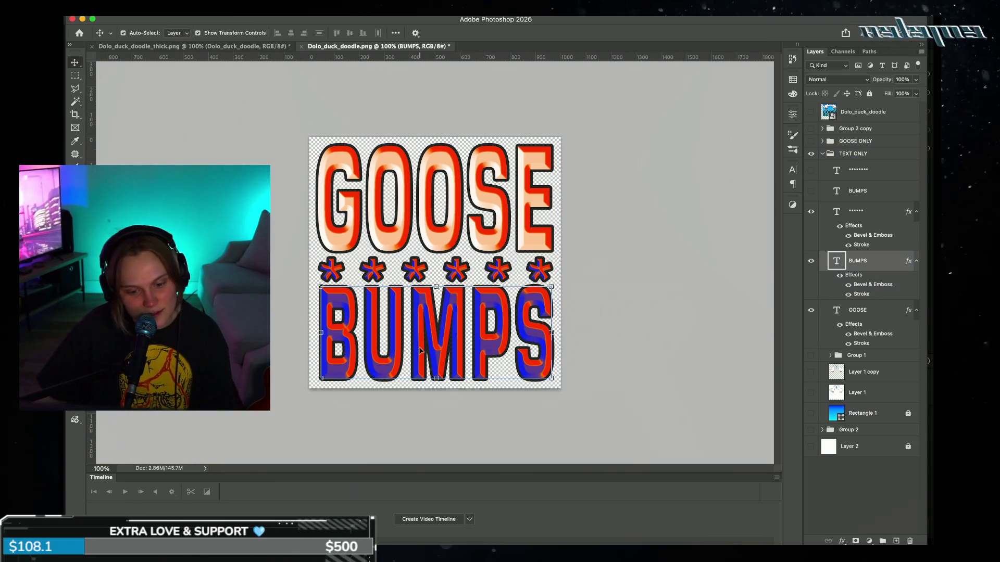
Step: Change the BUMPS text colour from orange to white and commit the edit
double_click(472, 349)
click(422, 33)
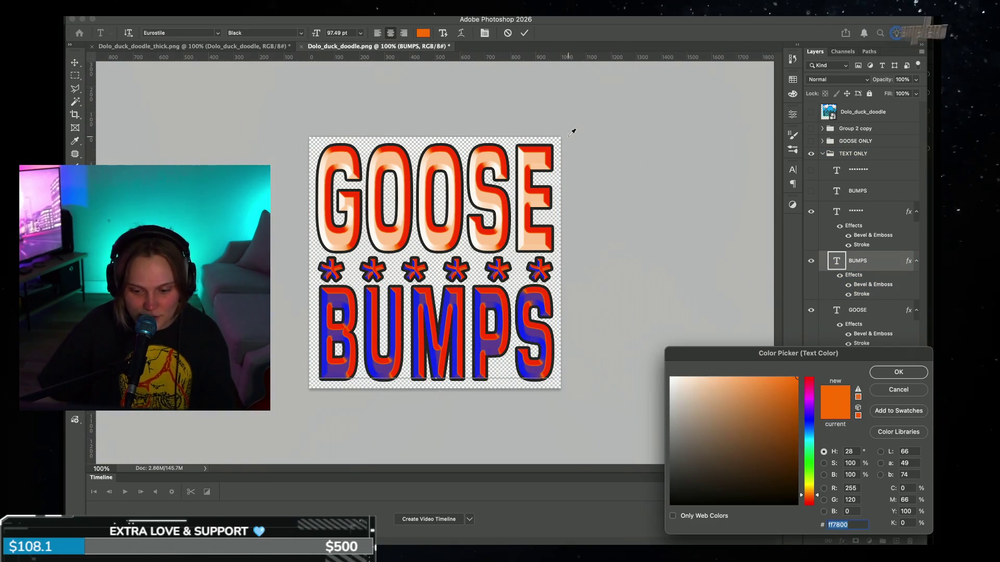
click(670, 378)
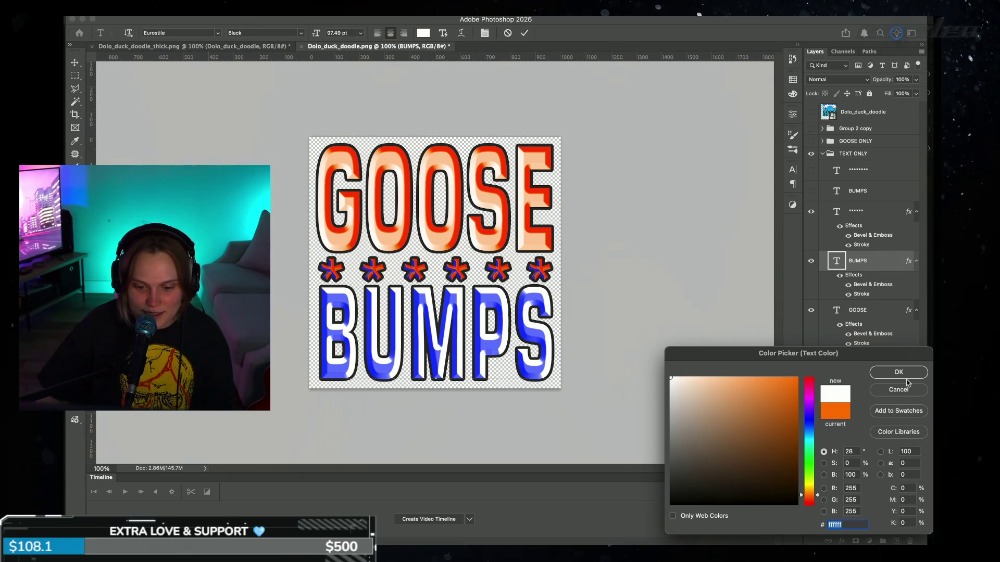
click(904, 372)
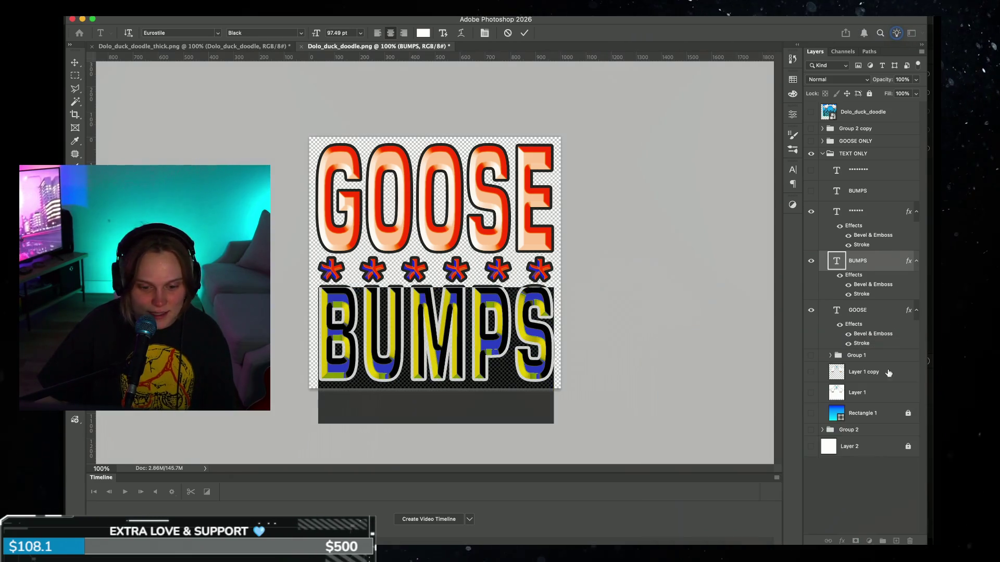
click(524, 33)
key(v)
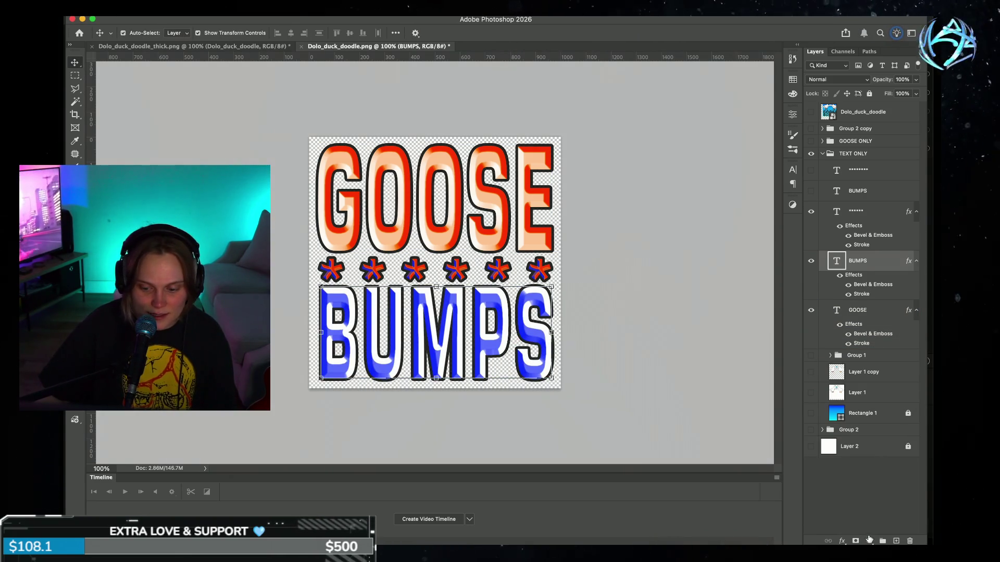
click(869, 541)
click(833, 529)
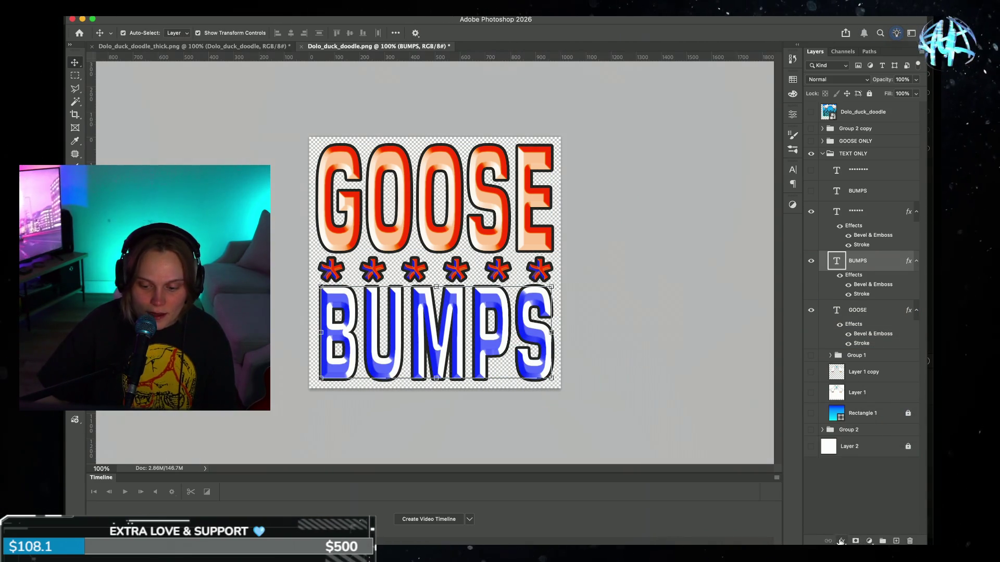
Step: Set the BUMPS Bevel & Emboss highlight colour to orange #ff7200
click(842, 541)
click(865, 449)
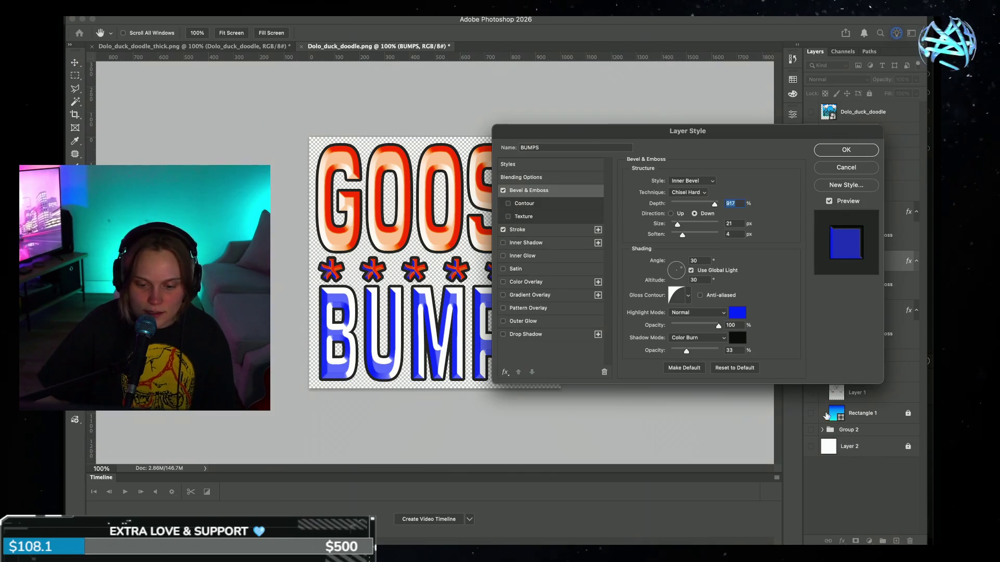
click(738, 313)
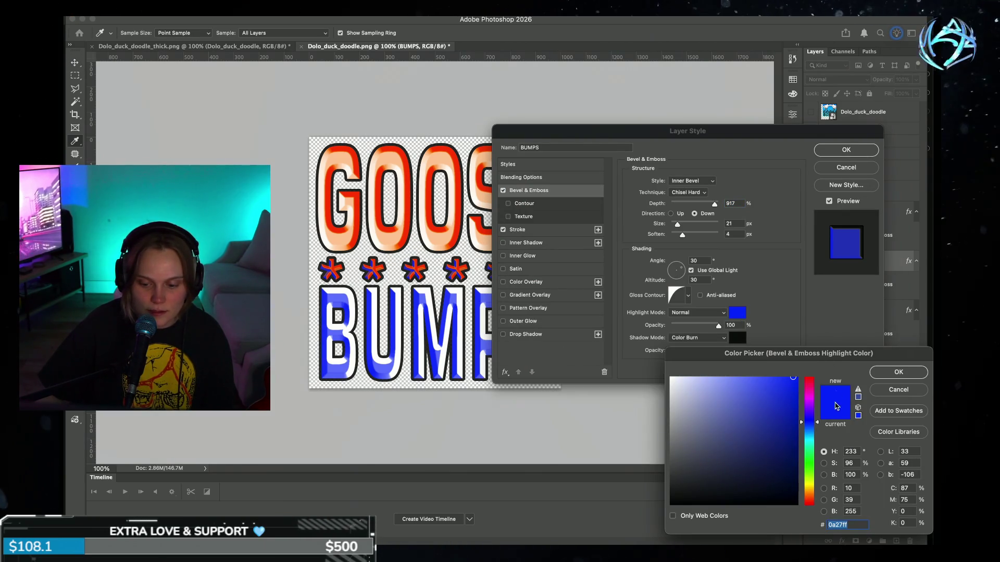
drag(808, 469, 809, 502)
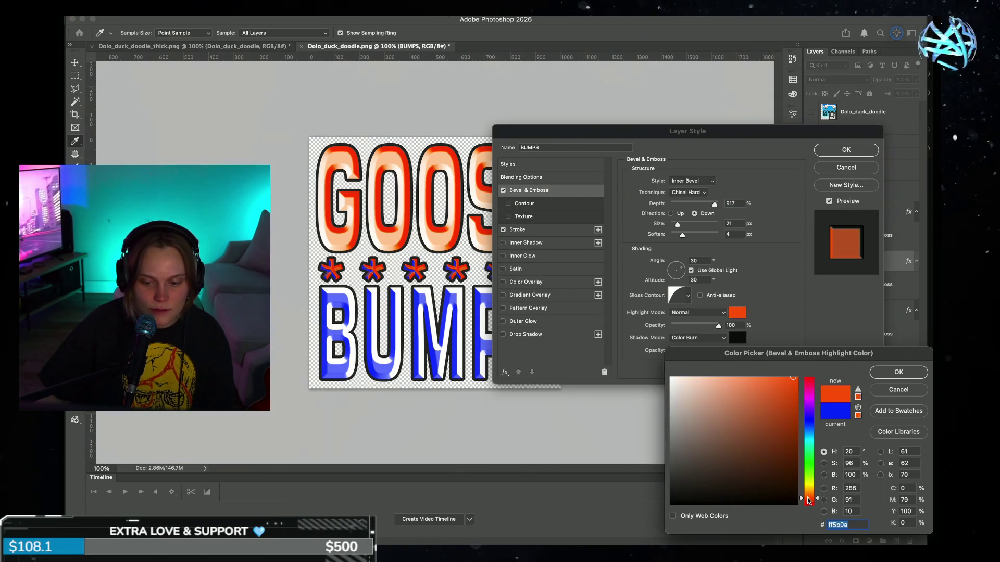
mouse_move(796, 394)
mouse_down()
mouse_move(787, 407)
mouse_move(845, 342)
mouse_up()
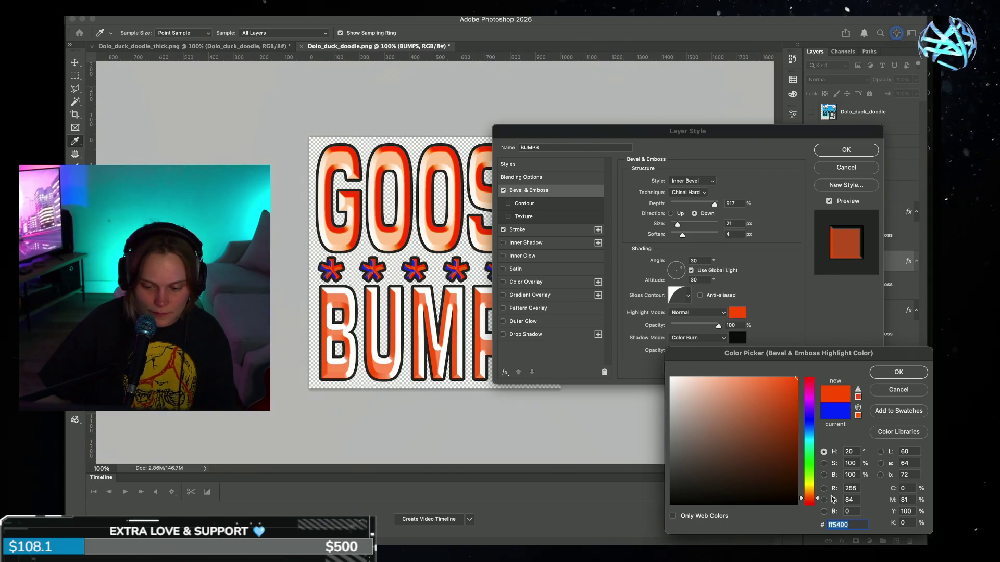
drag(815, 501, 818, 479)
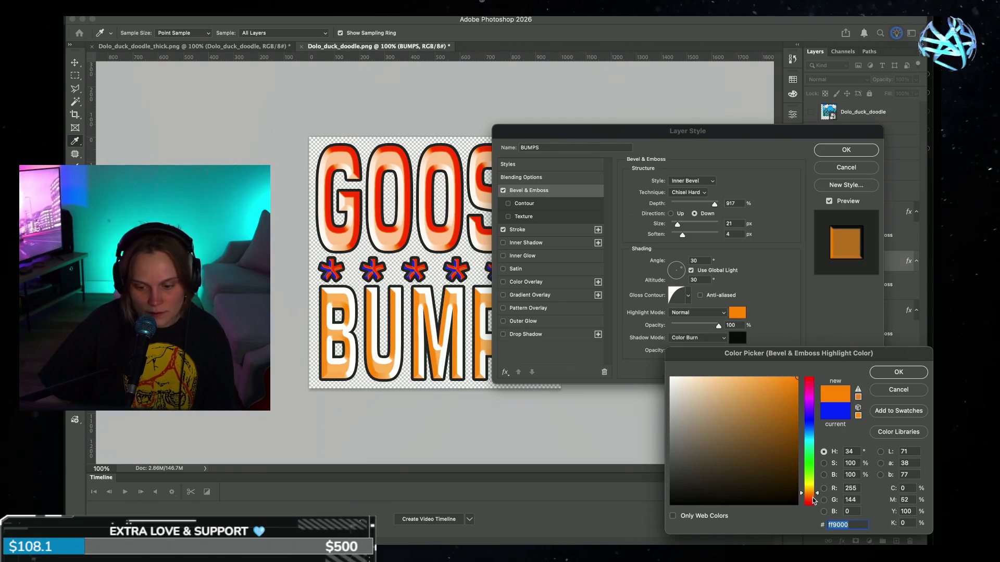
drag(816, 494, 816, 497)
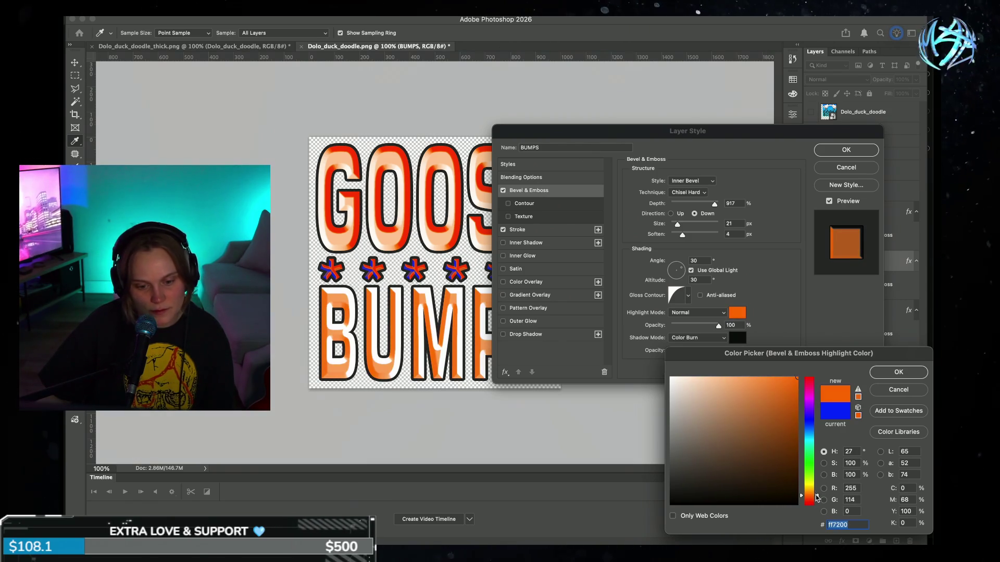
click(897, 373)
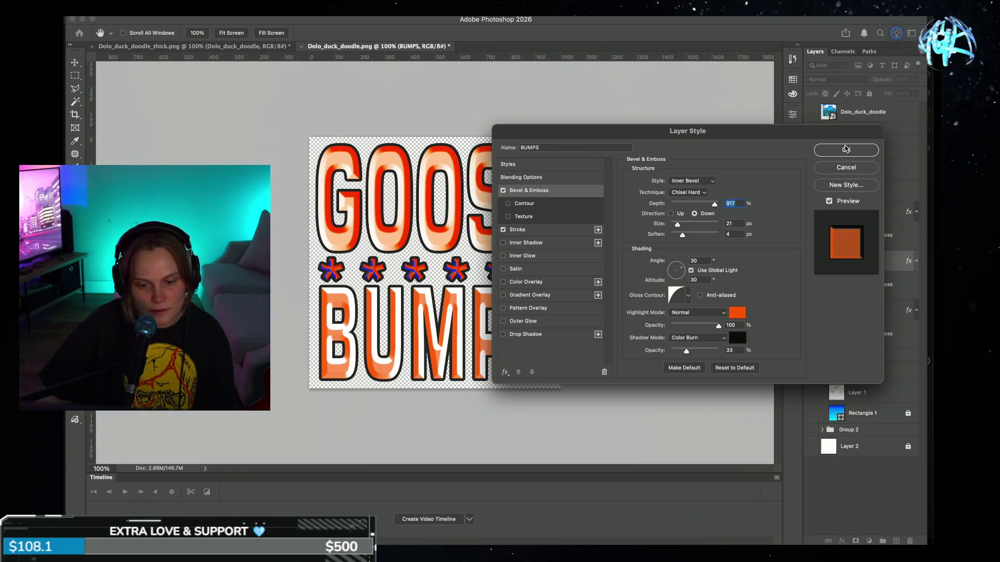
click(846, 150)
double_click(504, 204)
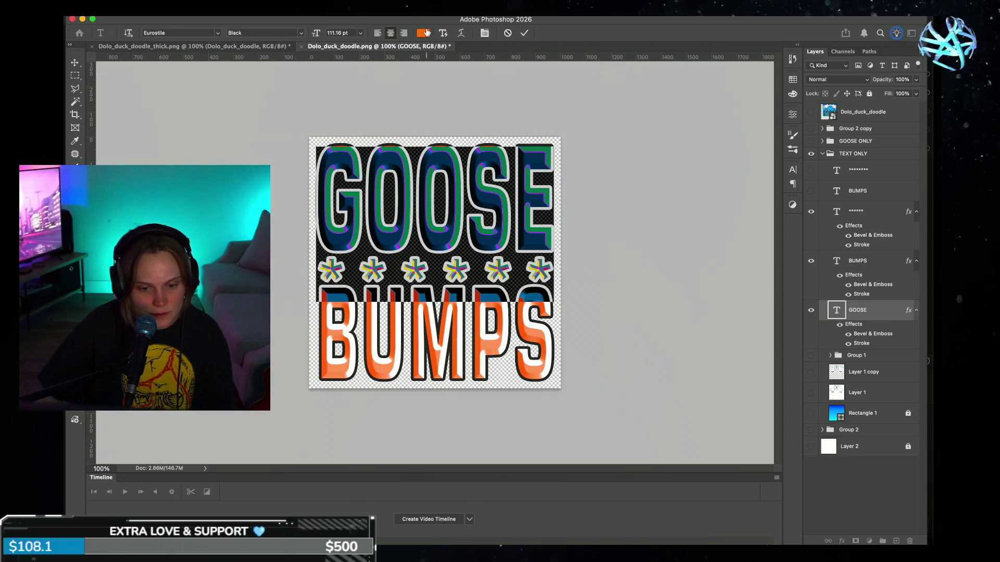
Step: Check the GOOSE text colour and commit the GOOSE text edit
click(426, 32)
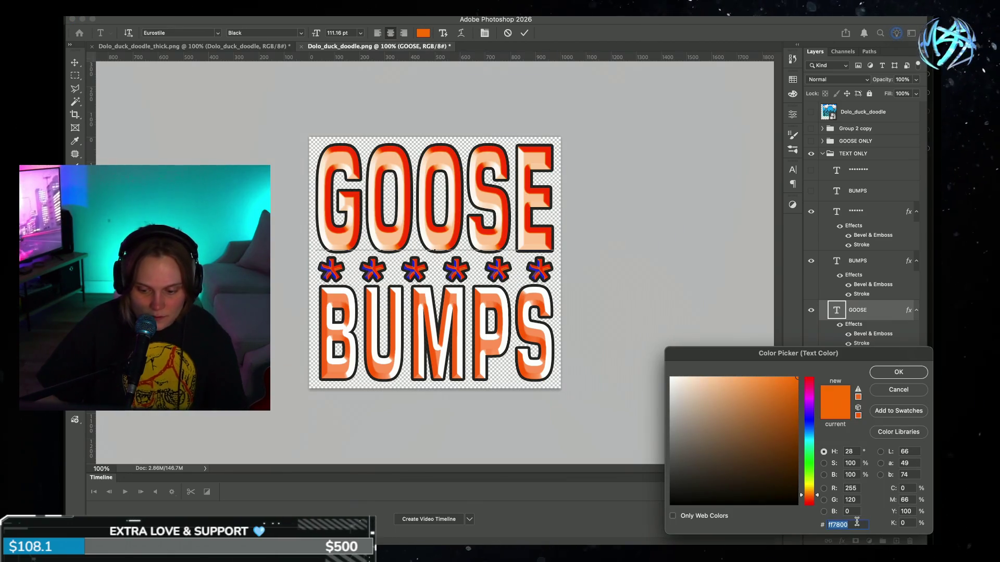
click(905, 371)
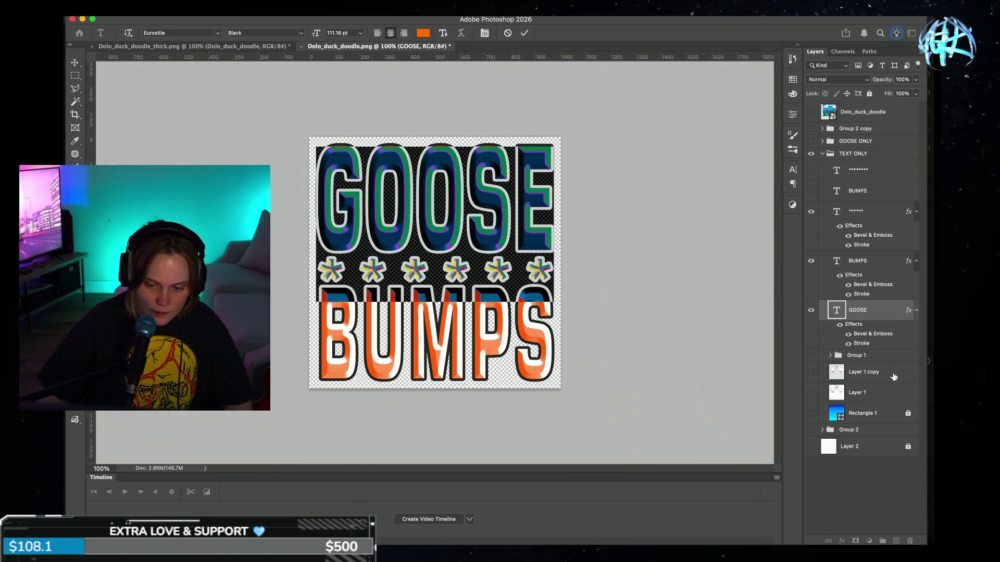
key(Escape)
key(v)
Step: Set the BUMPS bevel highlight colour to orange ff7000
click(528, 359)
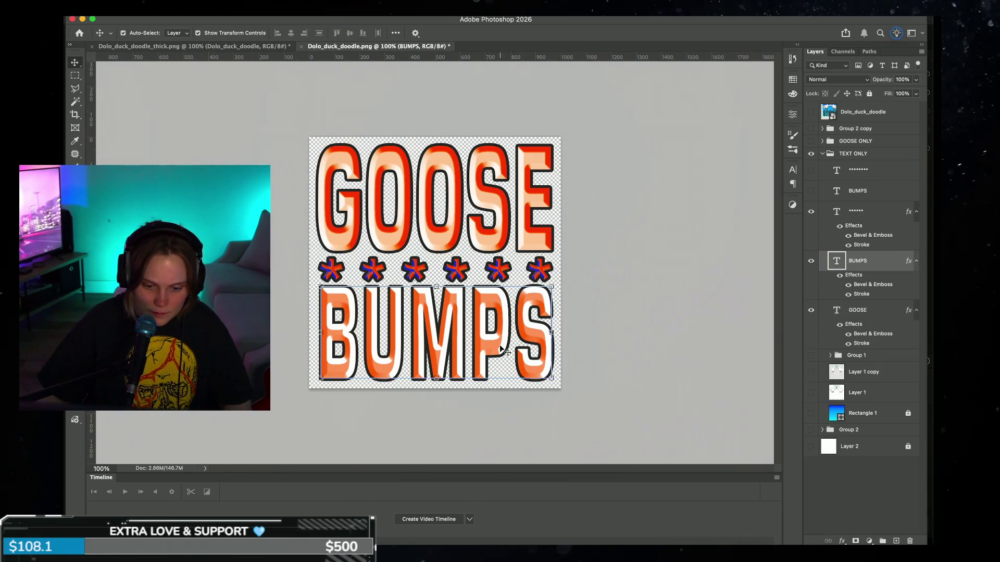
click(841, 541)
click(859, 464)
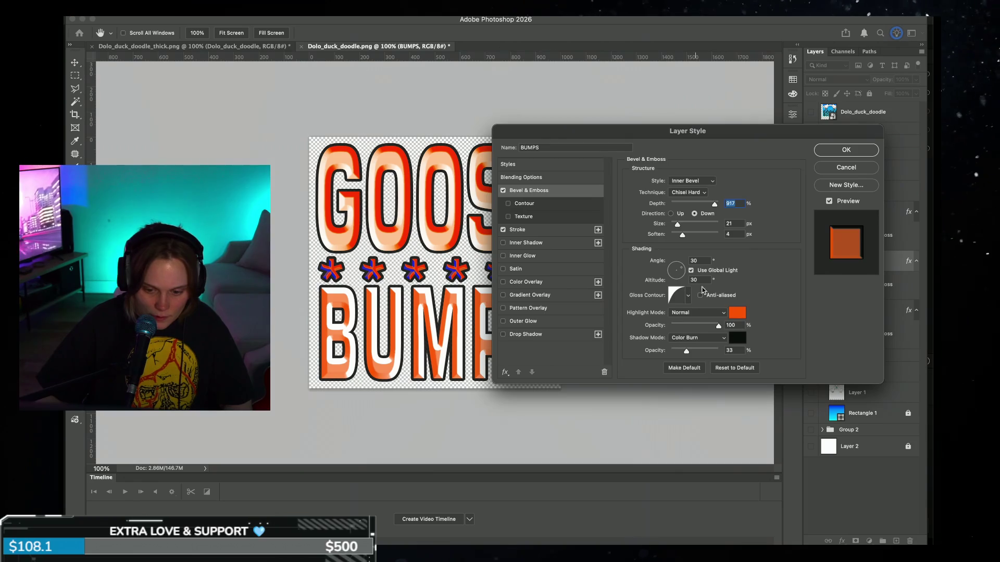
click(738, 313)
text(ff7000)
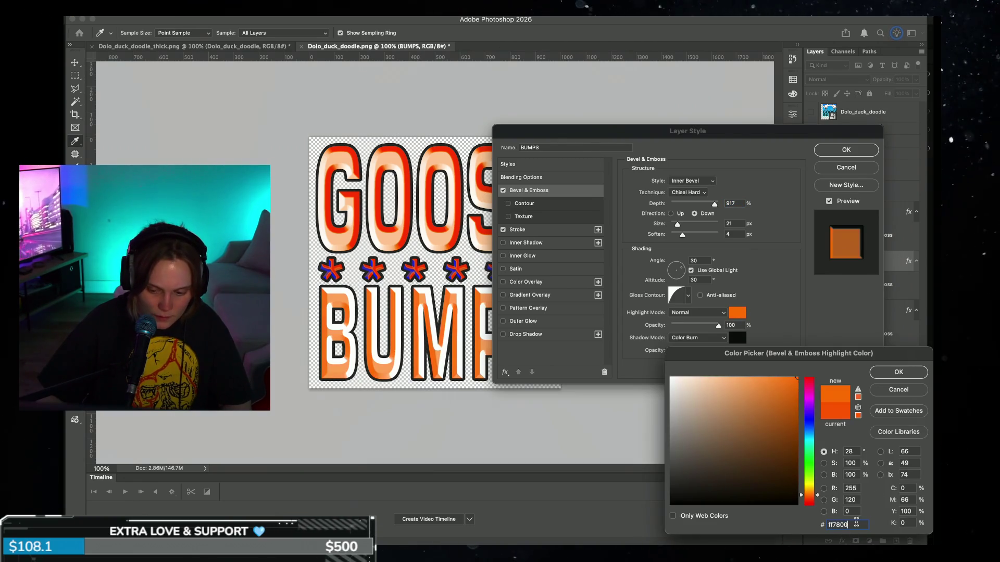
click(898, 372)
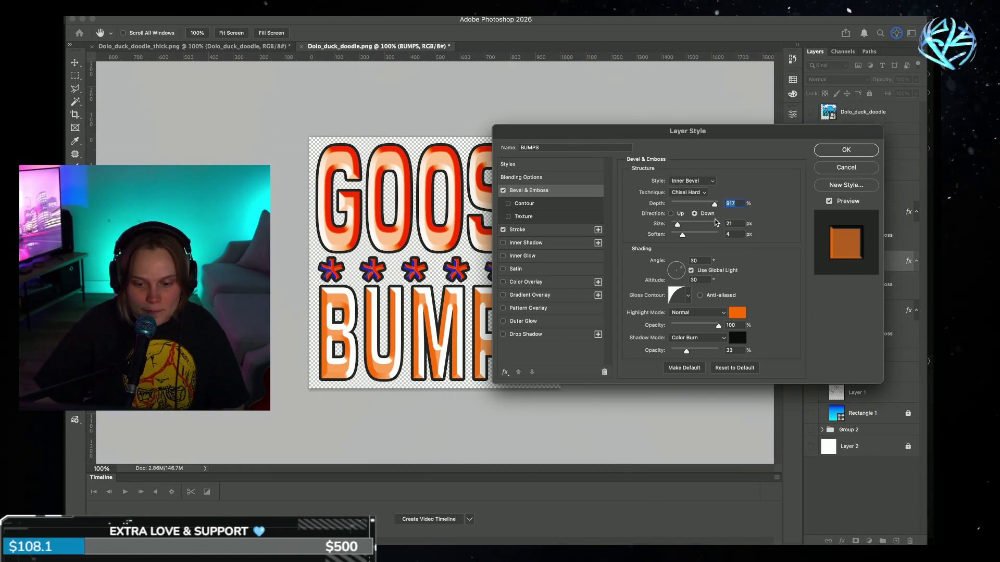
Step: Replace the BUMPS bevel highlight with red sampled from the GOOSE lettering and apply the style
drag(710, 130, 753, 70)
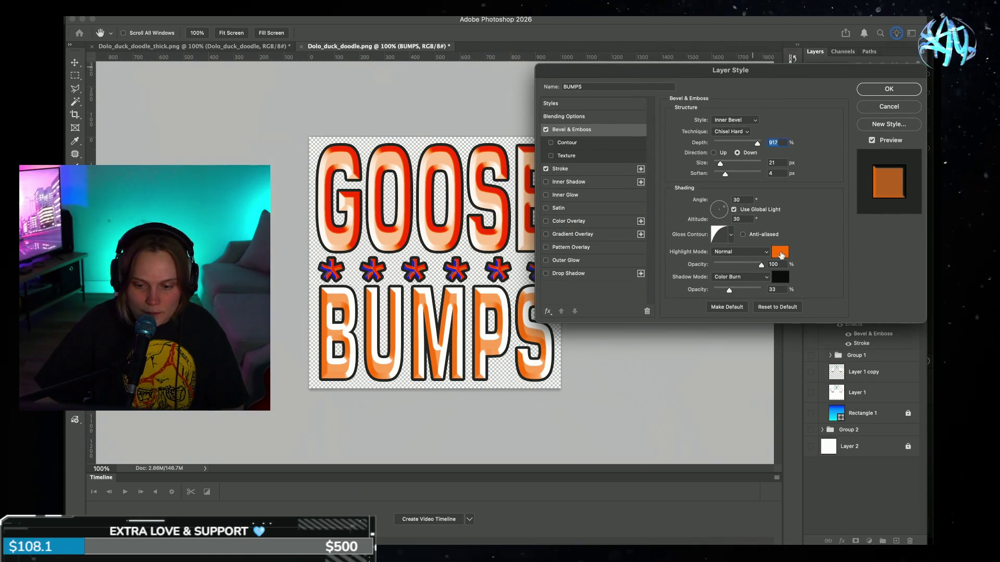
click(780, 253)
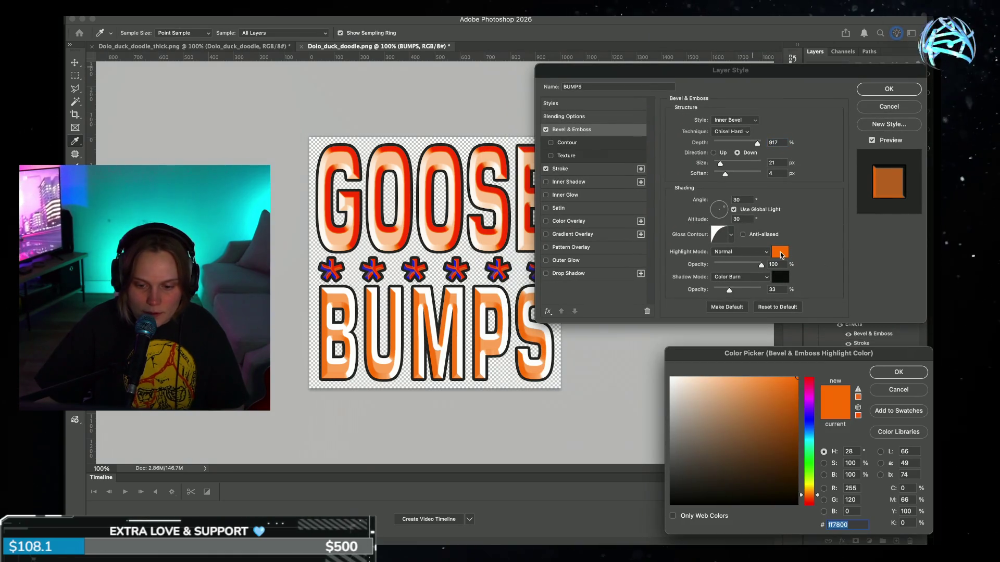
click(490, 146)
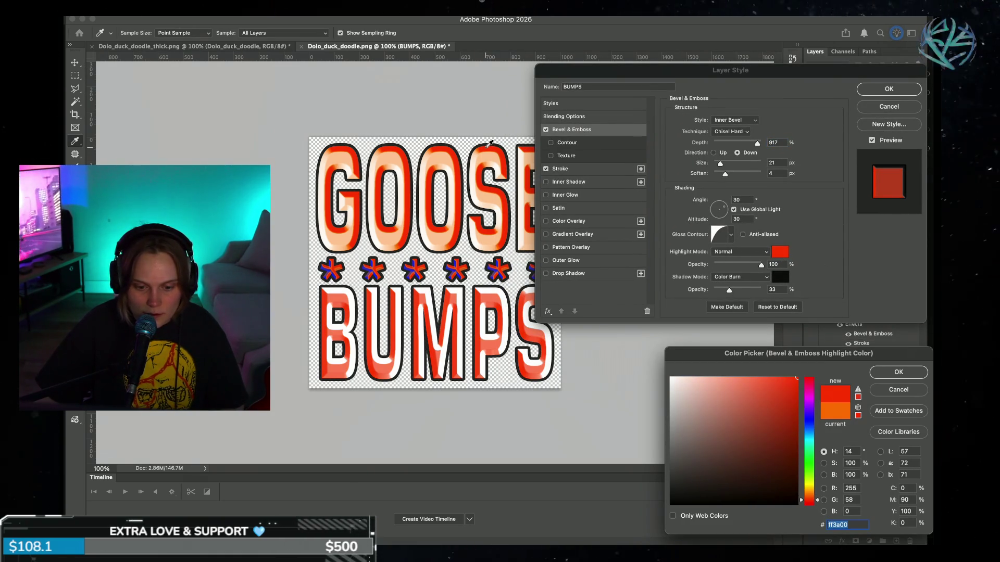
click(907, 373)
click(906, 91)
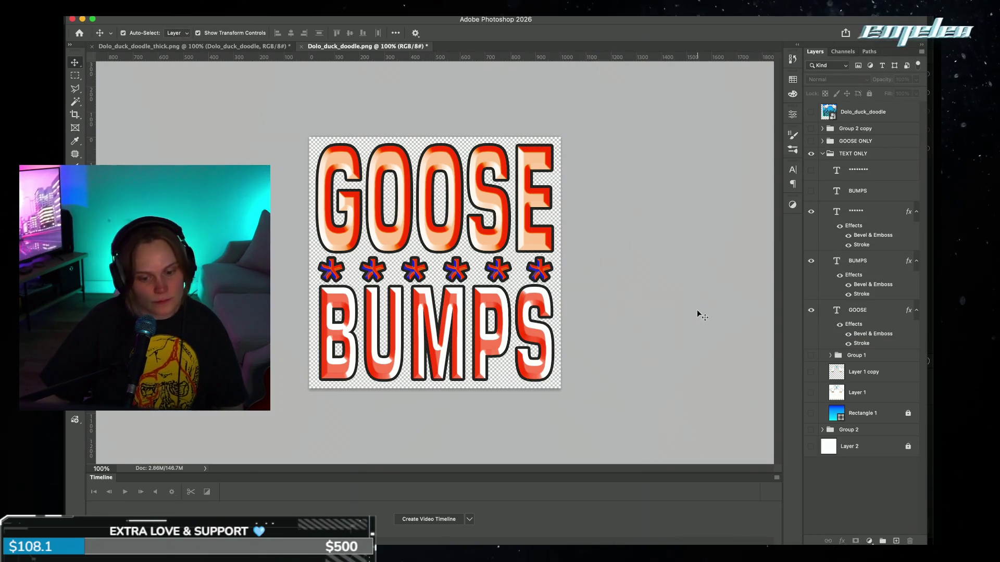
Step: Inspect the GOOSE text colour value without changing it
click(546, 335)
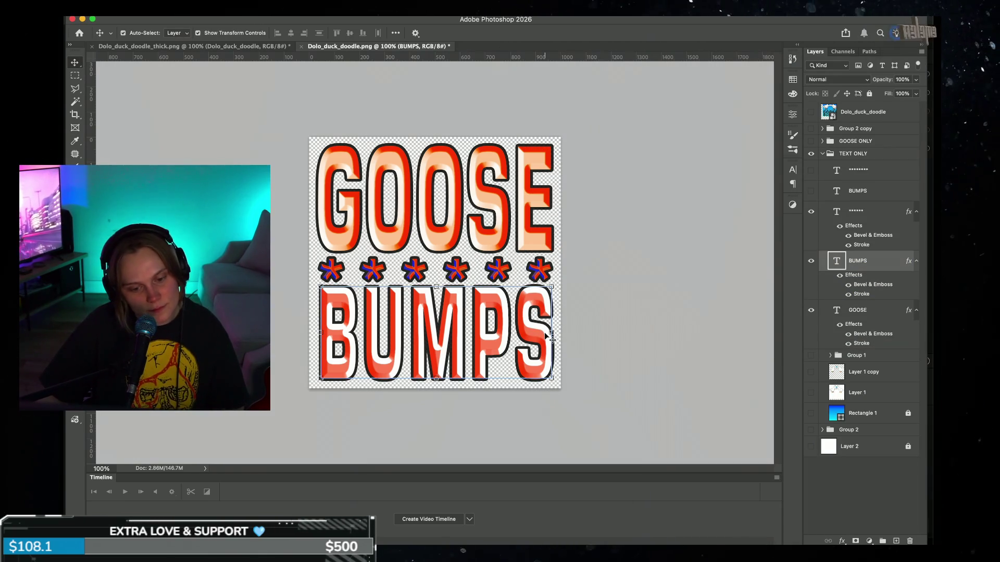
double_click(512, 212)
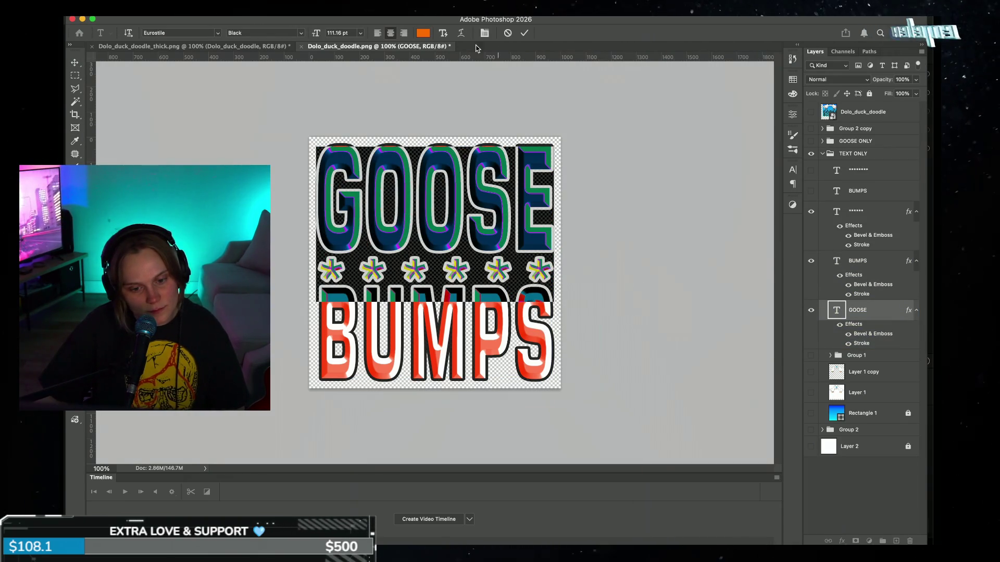
click(423, 31)
click(857, 522)
click(899, 371)
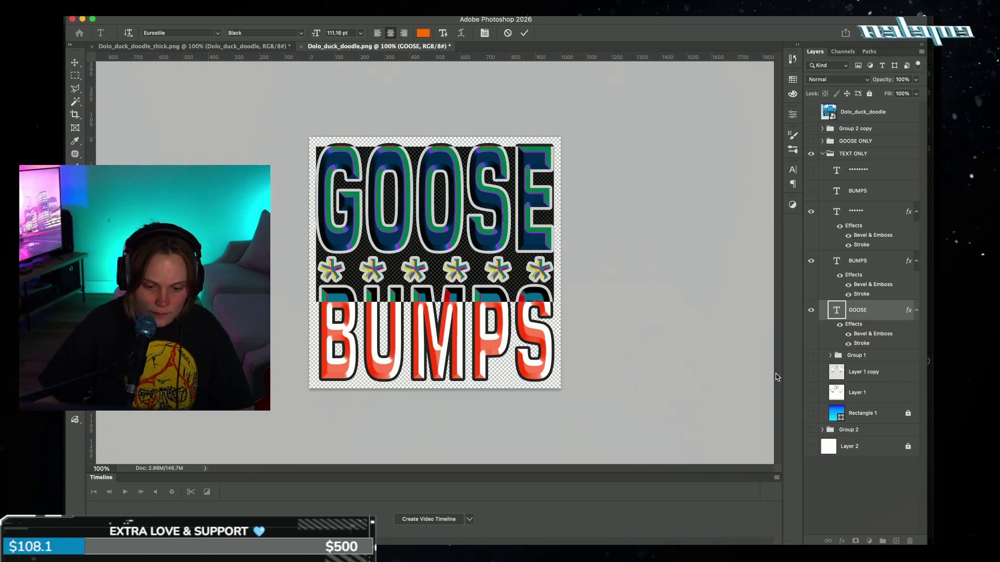
click(667, 375)
Step: Inspect the BUMPS text colour, then reopen BUMPS's Bevel & Emboss settings
double_click(496, 337)
click(423, 32)
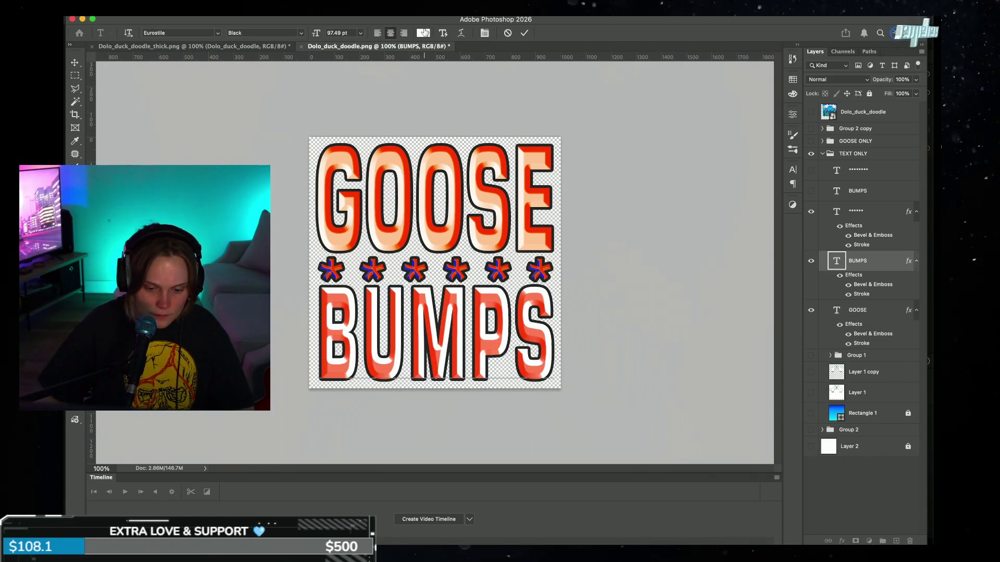
click(898, 372)
click(661, 383)
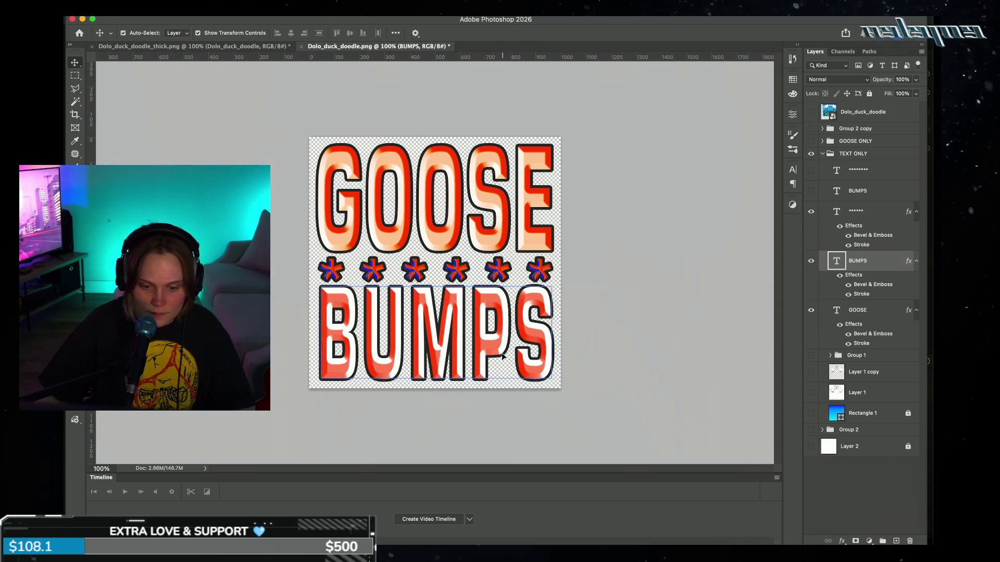
click(842, 541)
click(865, 464)
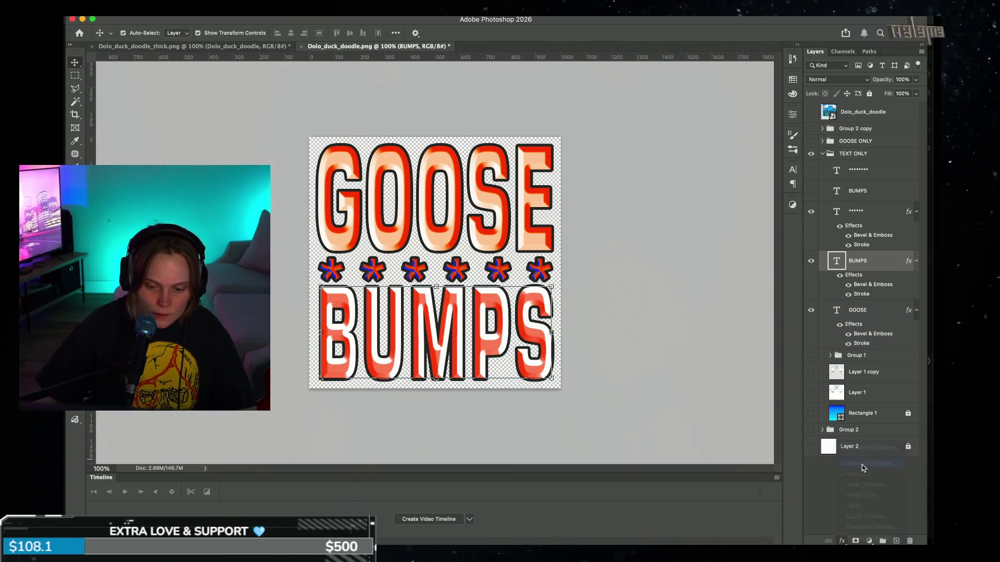
Step: Change the BUMPS bevel highlight colour to white ffffff and apply it
click(778, 253)
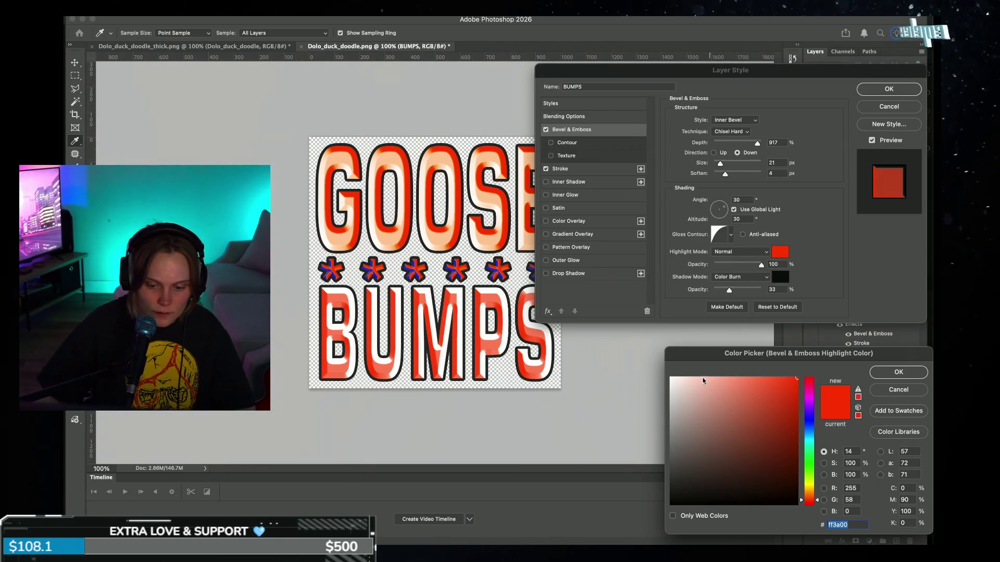
text(ffffff)
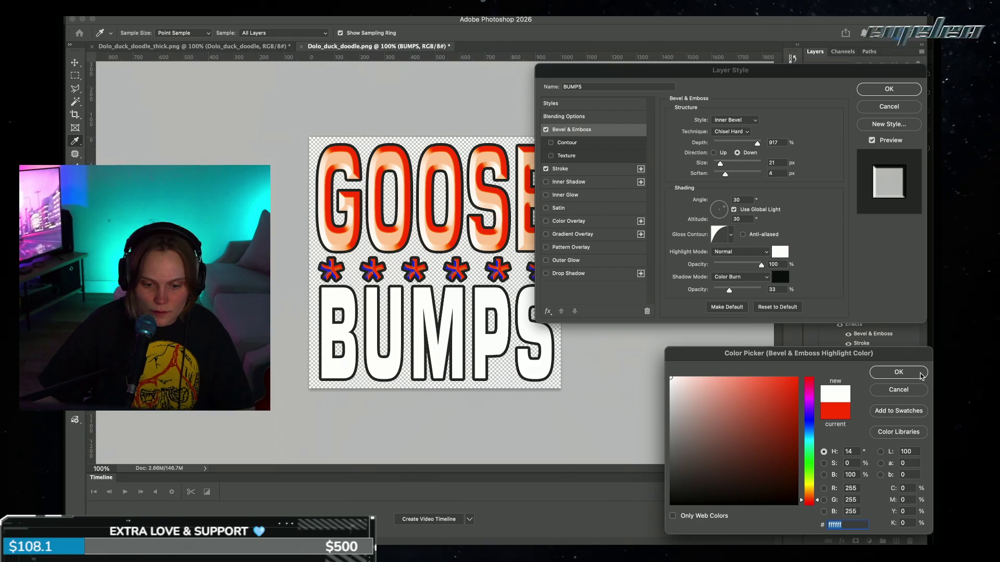
click(898, 372)
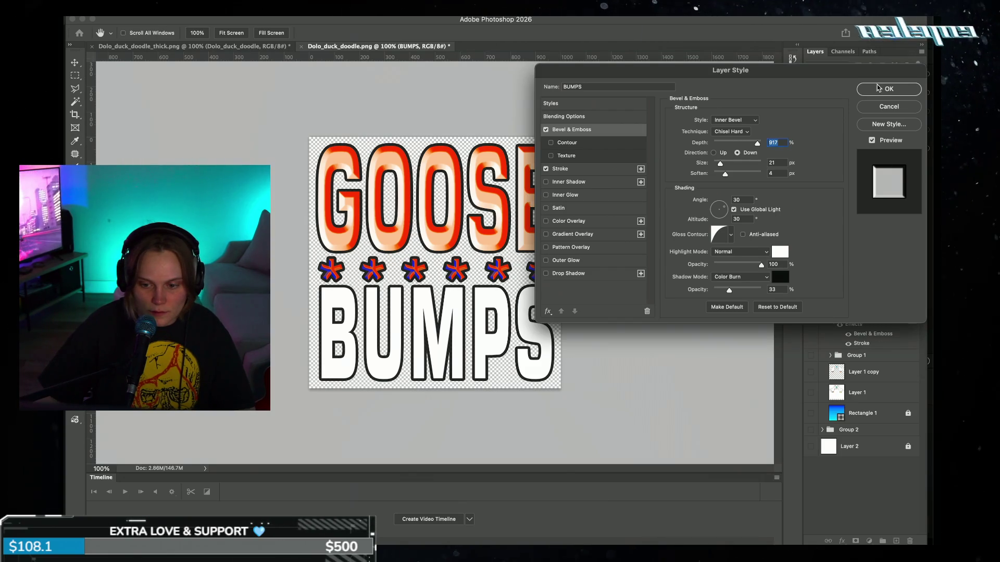
click(887, 89)
Step: Select the GOOSE text layer and apply a Bevel & Emboss effect to it
key(t)
click(511, 194)
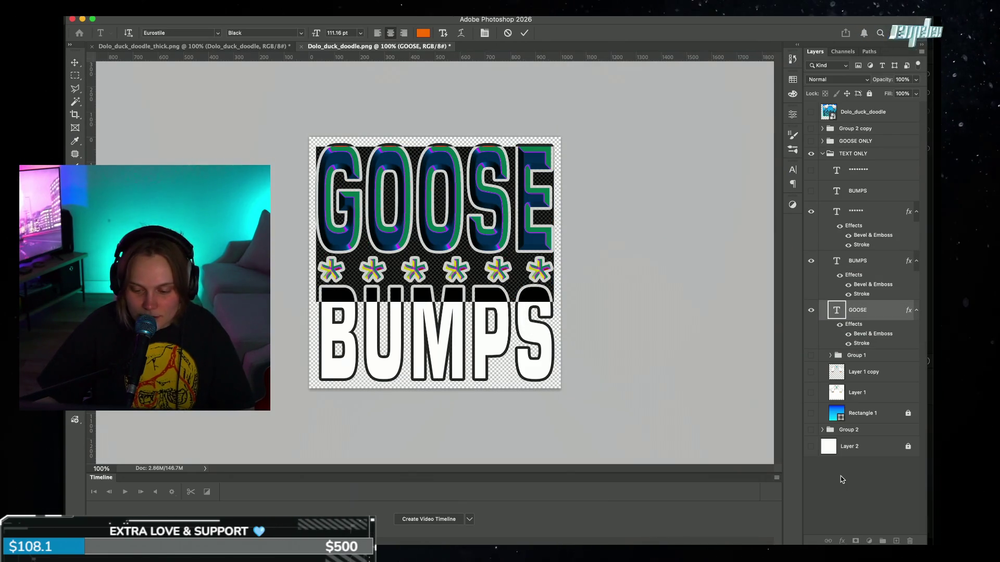
key(Escape)
key(v)
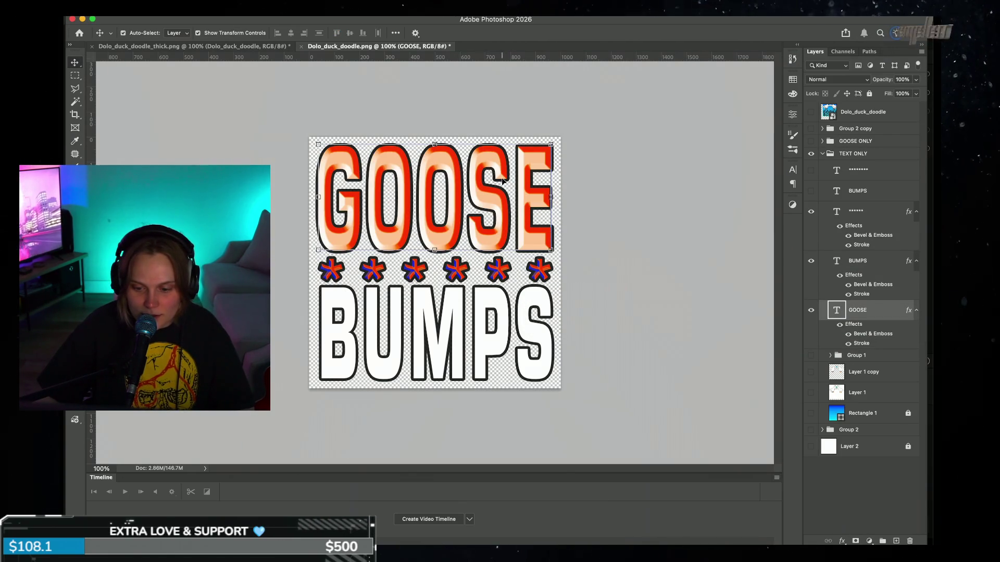
click(841, 542)
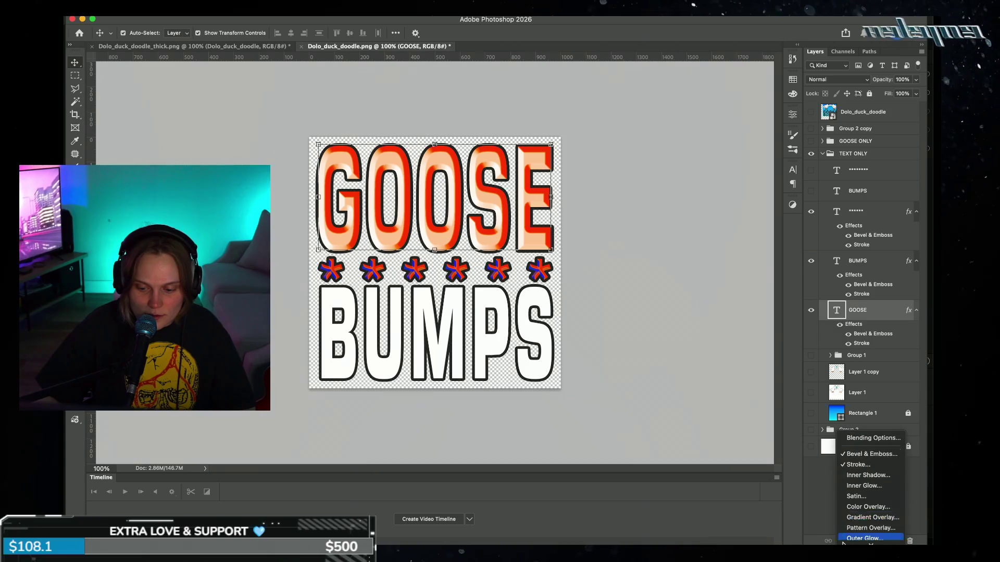
click(871, 463)
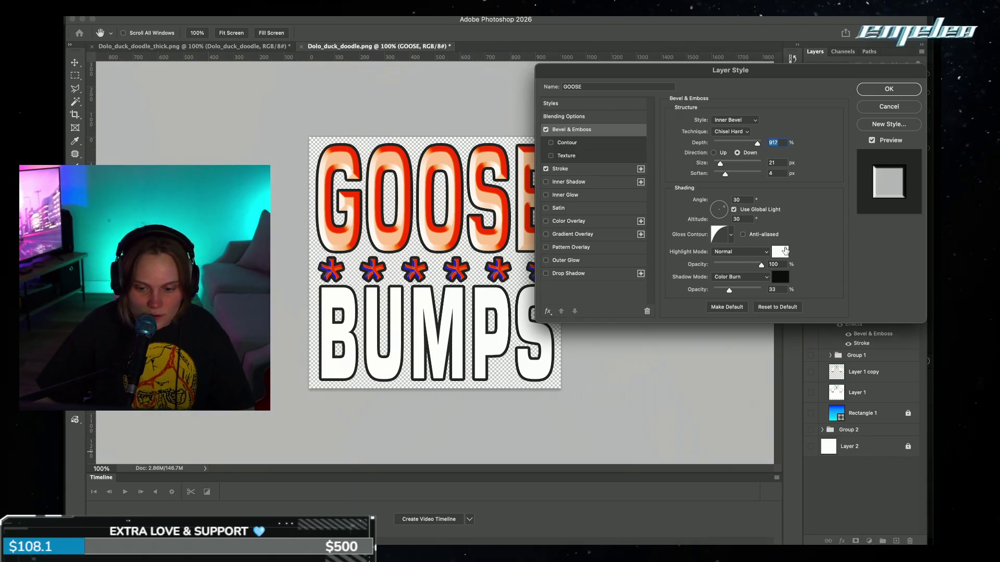
click(889, 89)
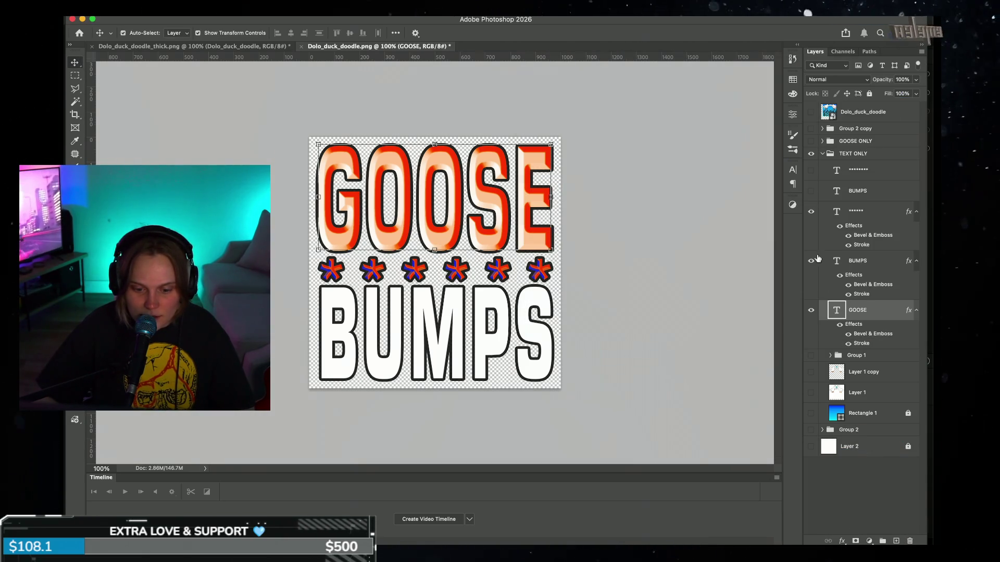
Step: Review the GOOSE text colour and keep it unchanged
double_click(836, 310)
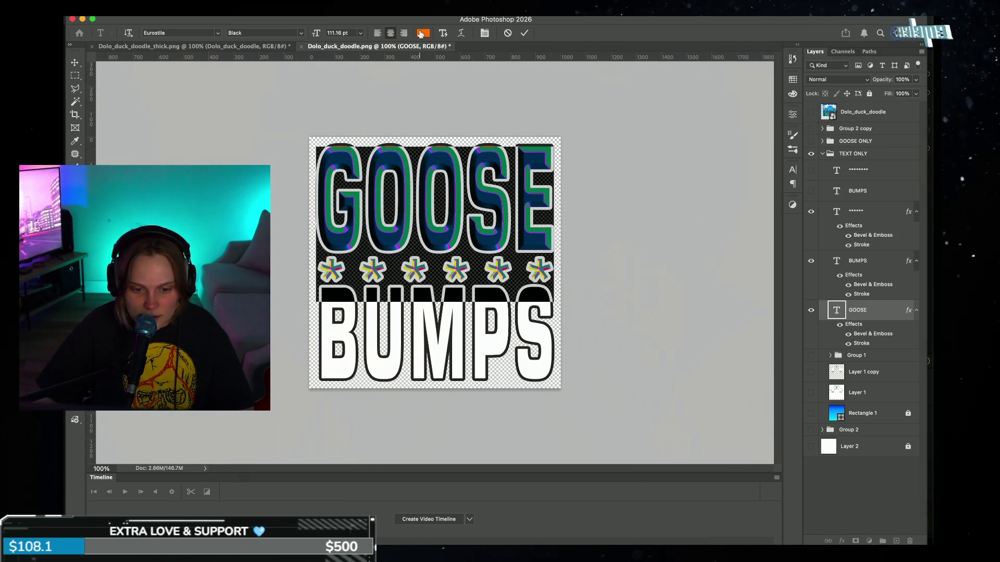
click(423, 33)
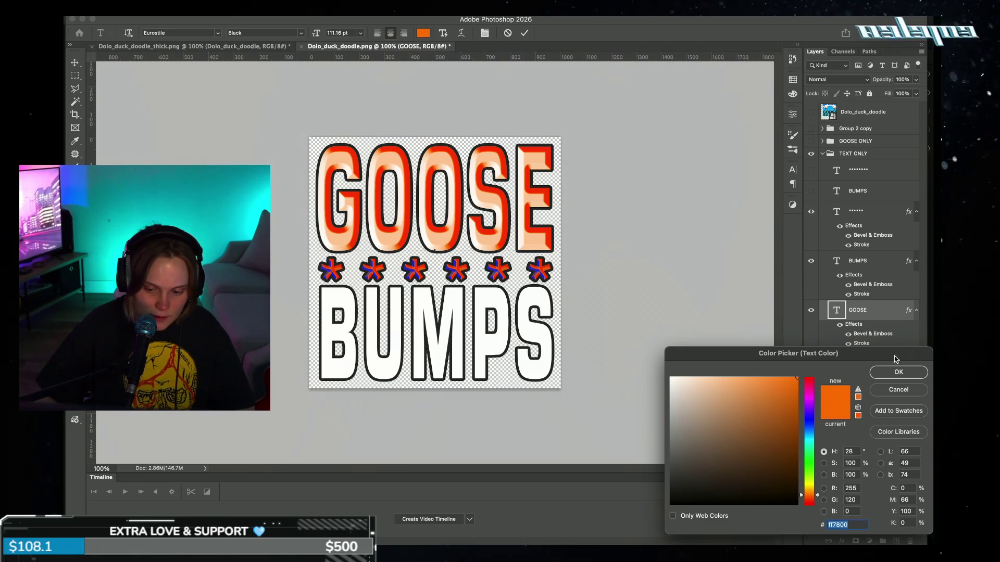
click(898, 371)
Step: Recolour the BUMPS text orange #ff7e00 and select the asterisk row text
double_click(498, 345)
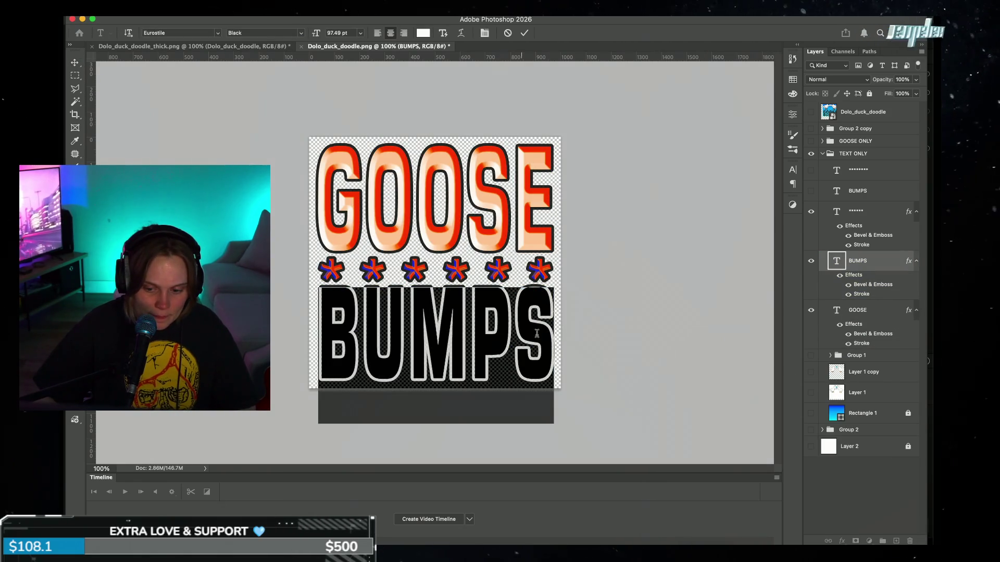
click(424, 33)
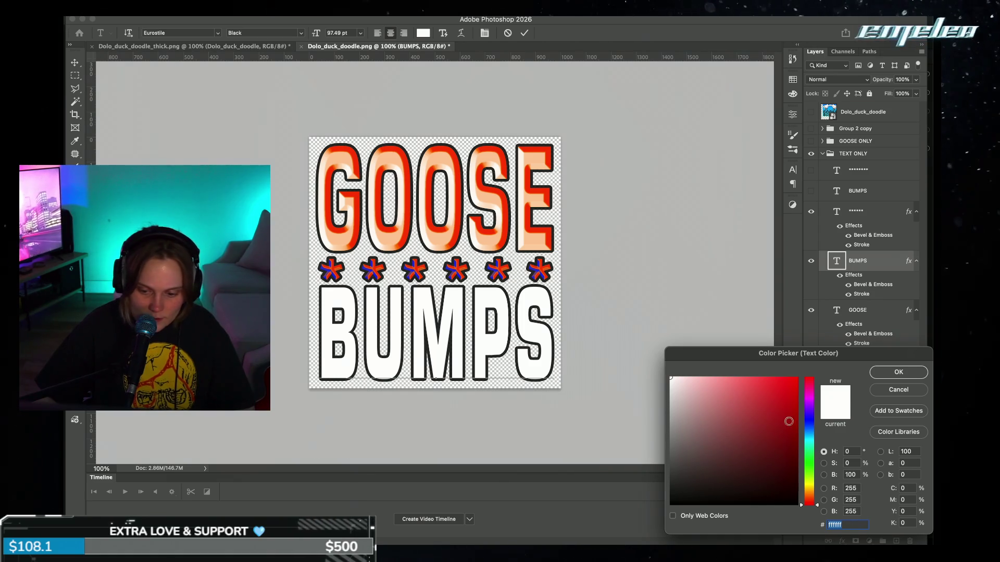
click(797, 378)
drag(810, 500, 811, 497)
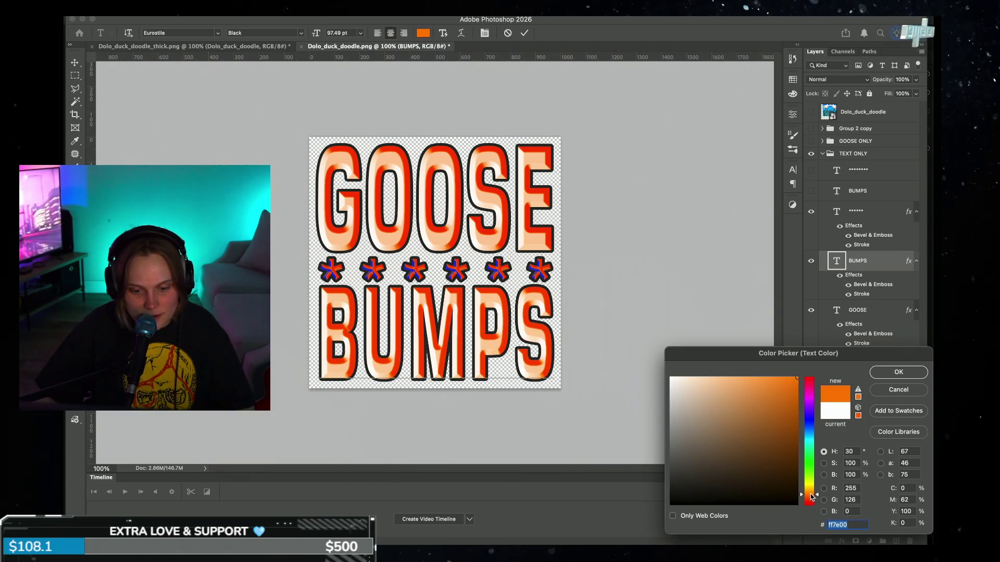
click(898, 373)
key(v)
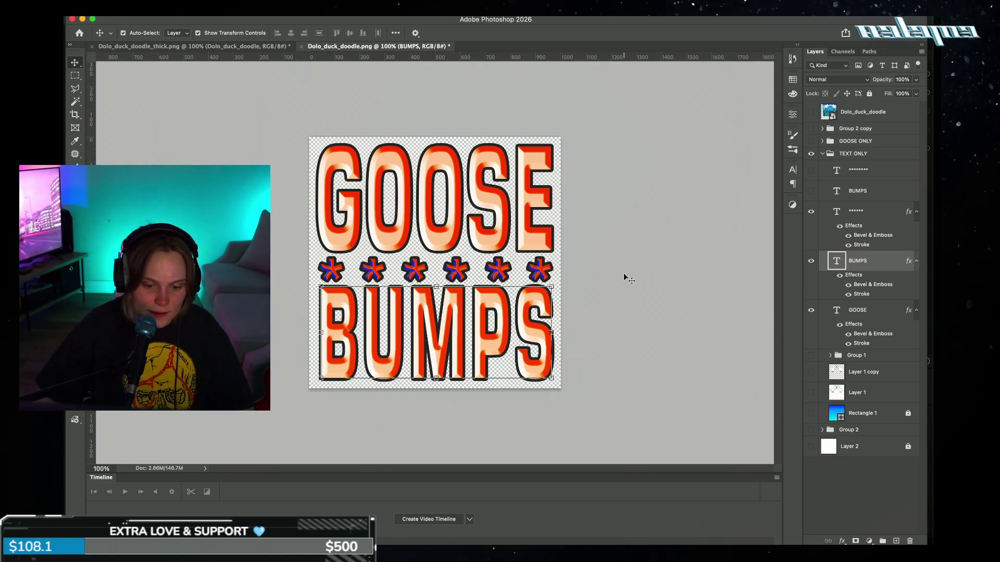
click(624, 273)
double_click(529, 268)
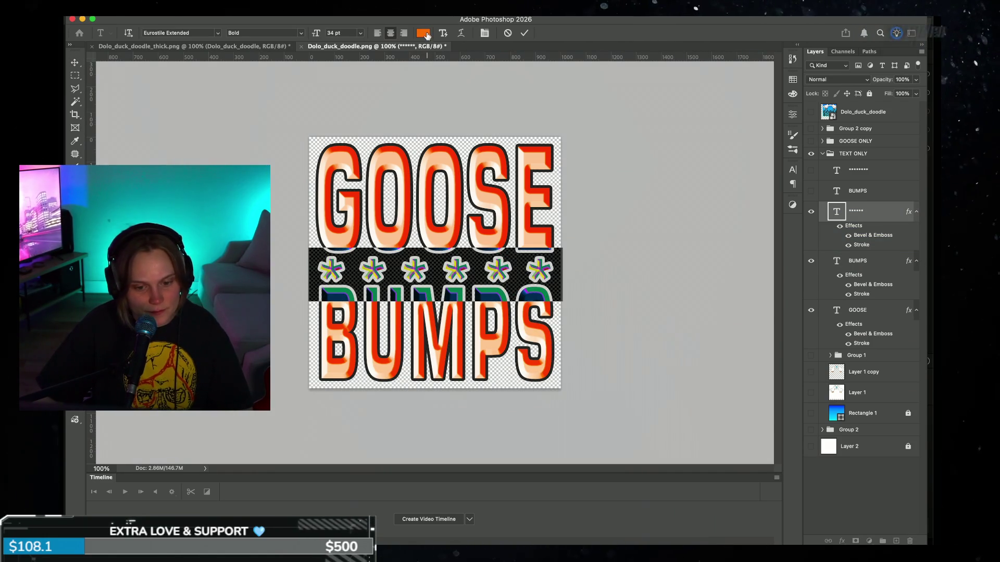
Step: Set the asterisk row's Bevel & Emboss highlight colour to white and apply it
click(524, 33)
key(v)
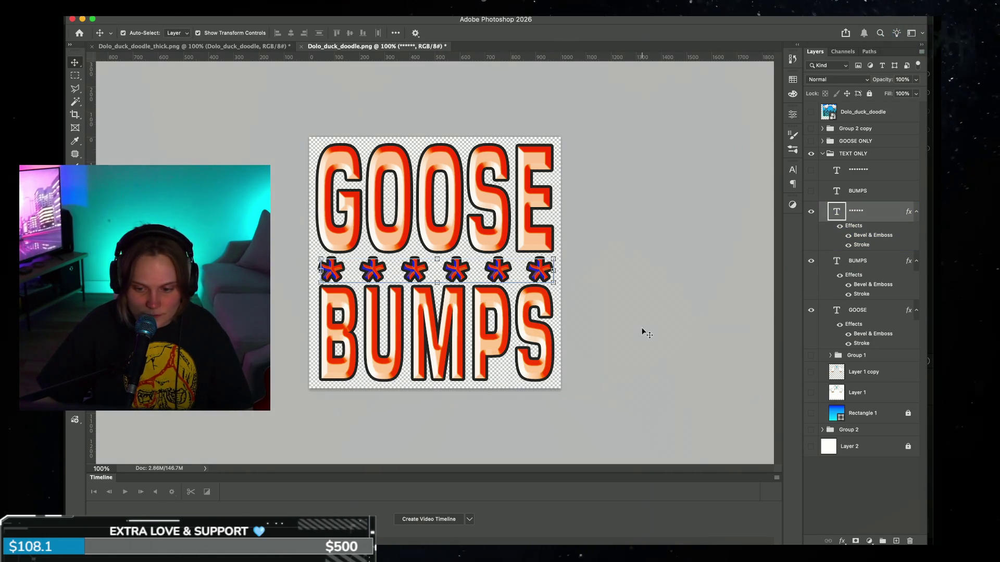
click(841, 541)
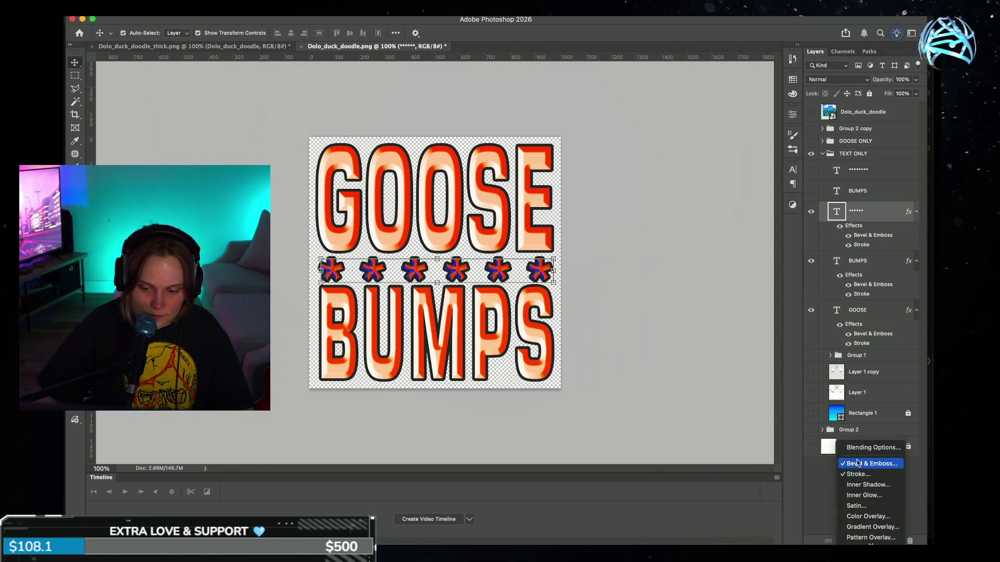
click(781, 254)
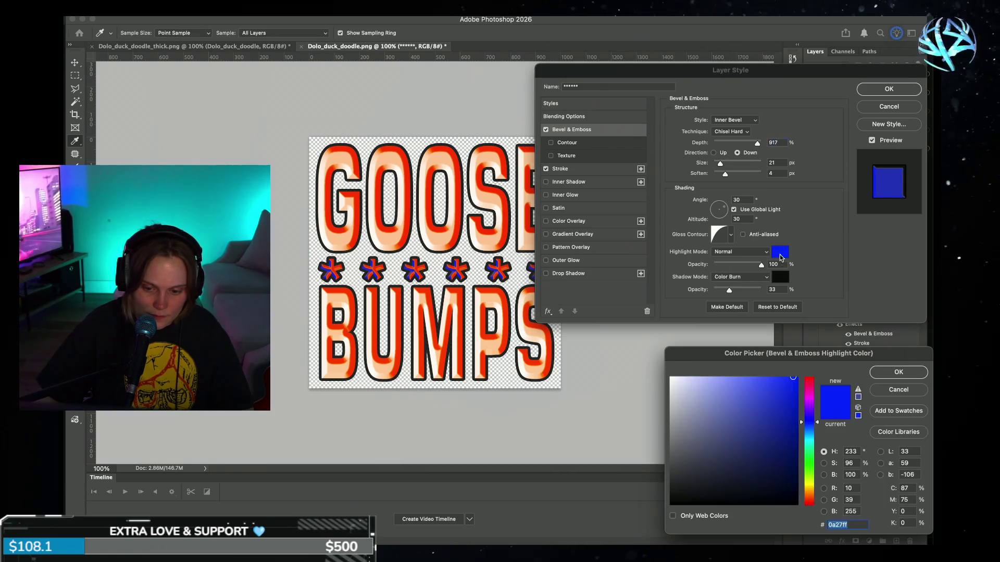
click(671, 377)
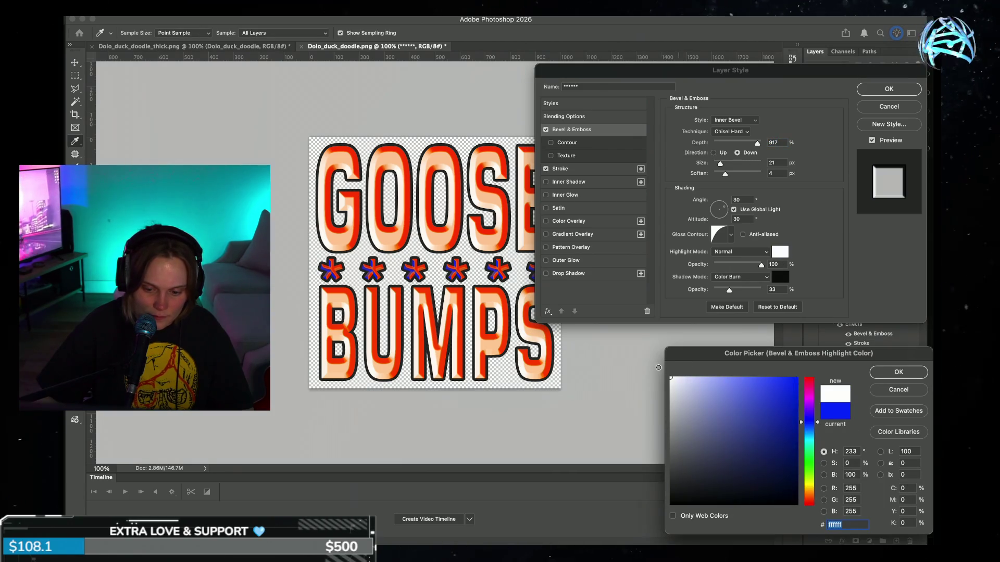
click(898, 372)
click(900, 90)
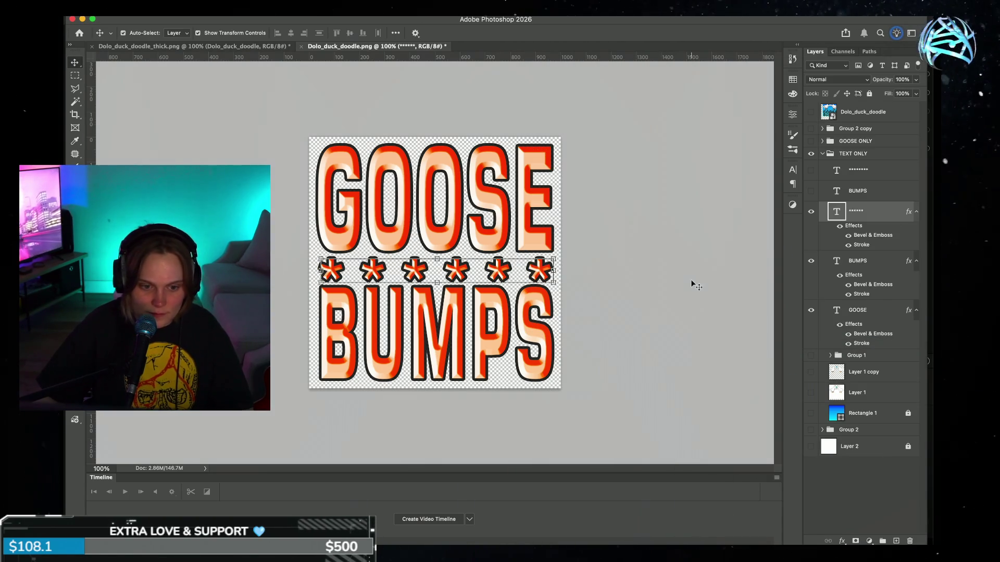
key(super+minus)
key(super+minus)
key(super+minus)
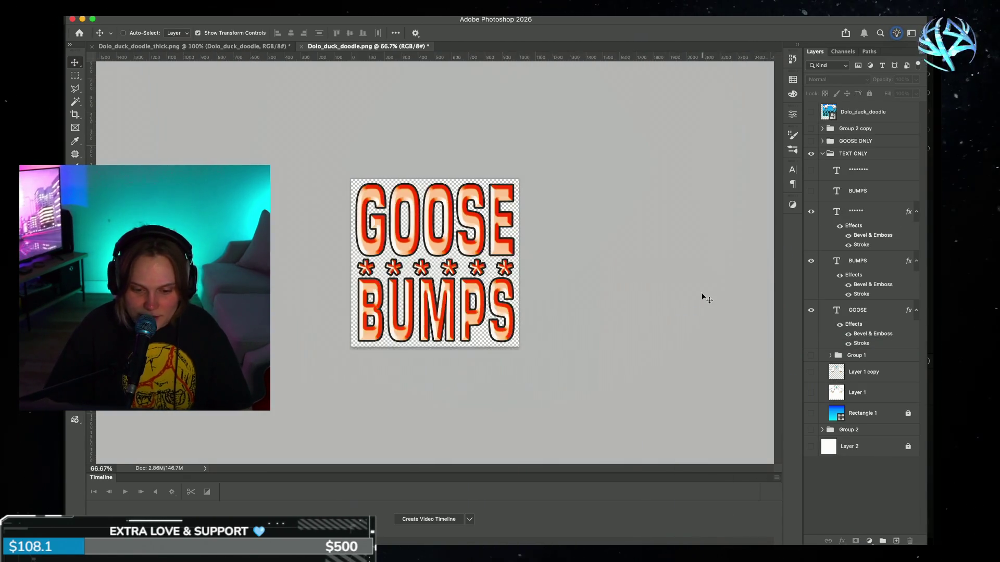
Step: Set the asterisk row's font to Eurostile Medium
key(super+plus)
key(super+plus)
key(super+plus)
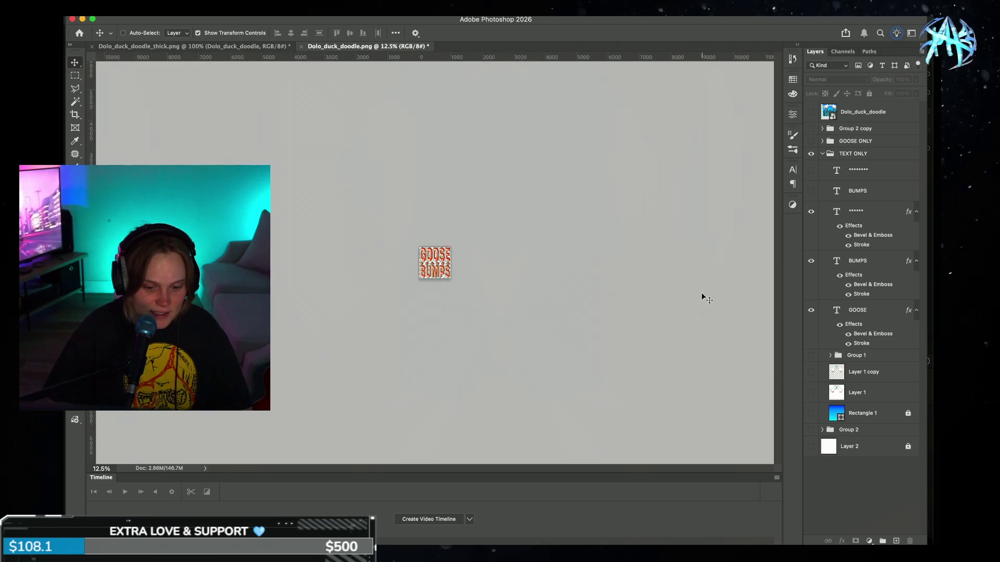
key(super+plus)
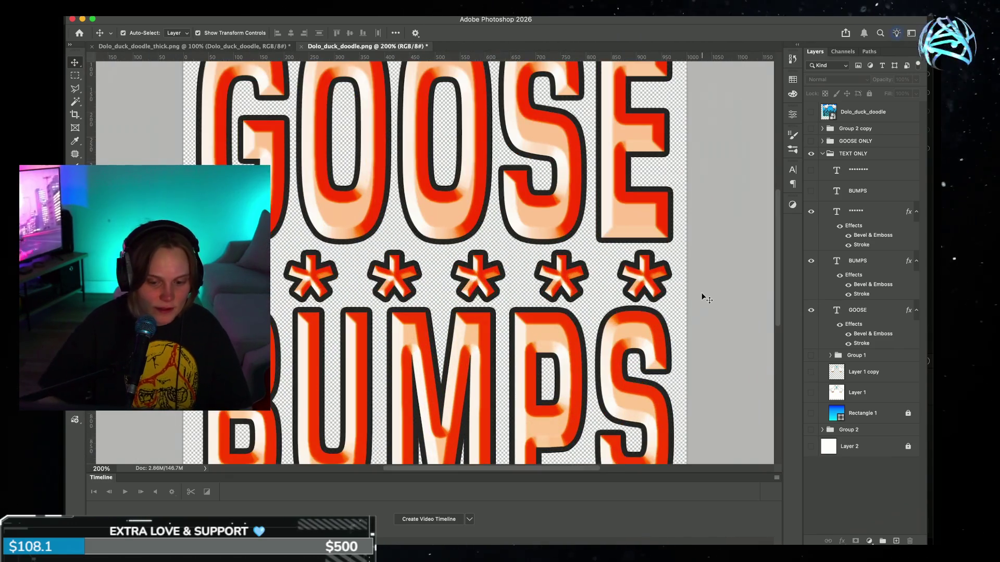
double_click(571, 280)
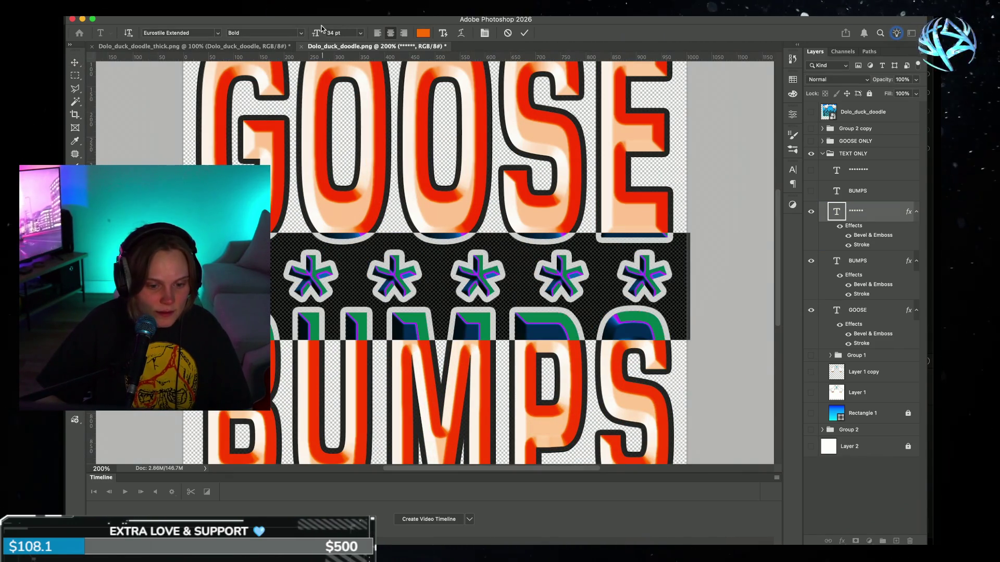
click(301, 34)
click(262, 27)
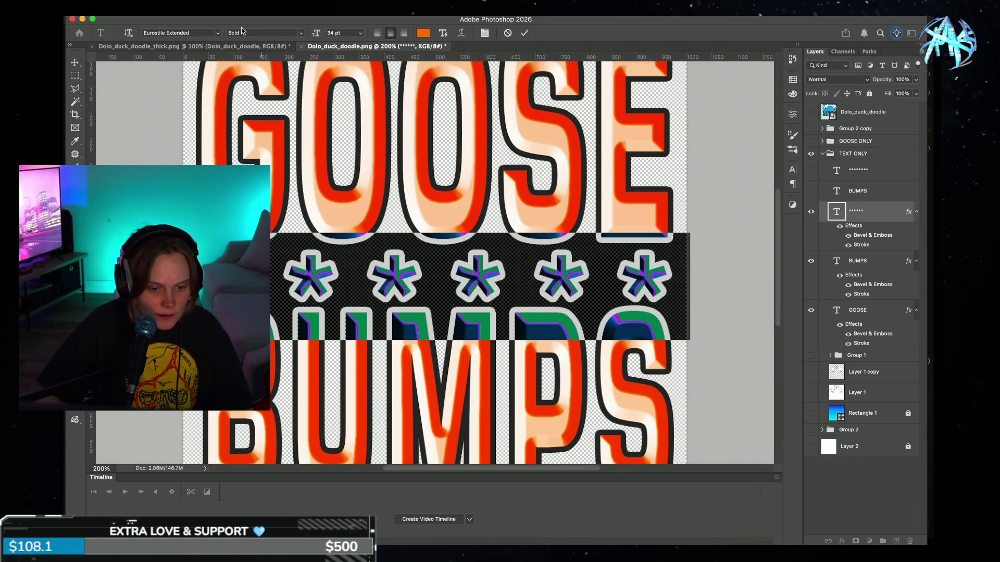
click(219, 33)
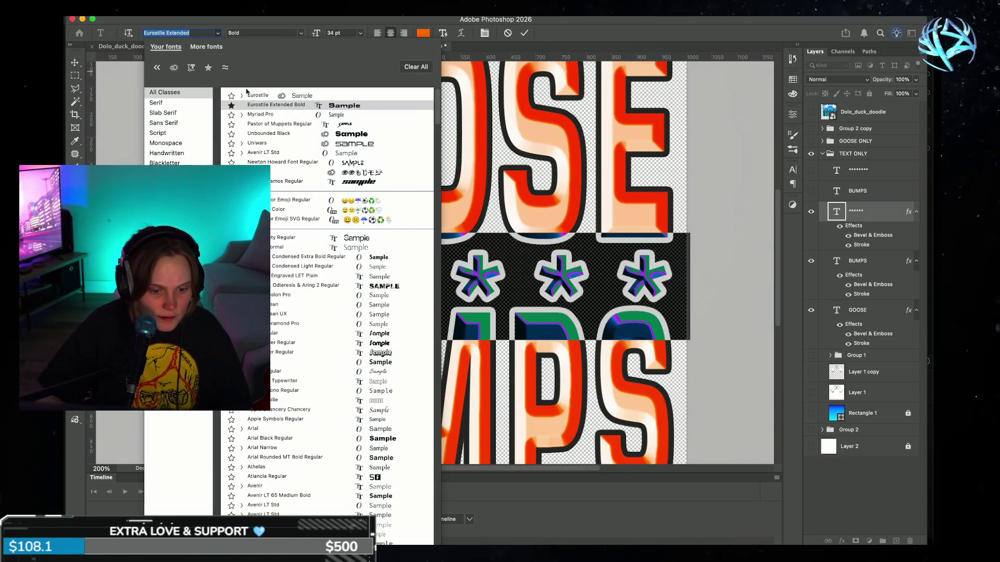
click(276, 98)
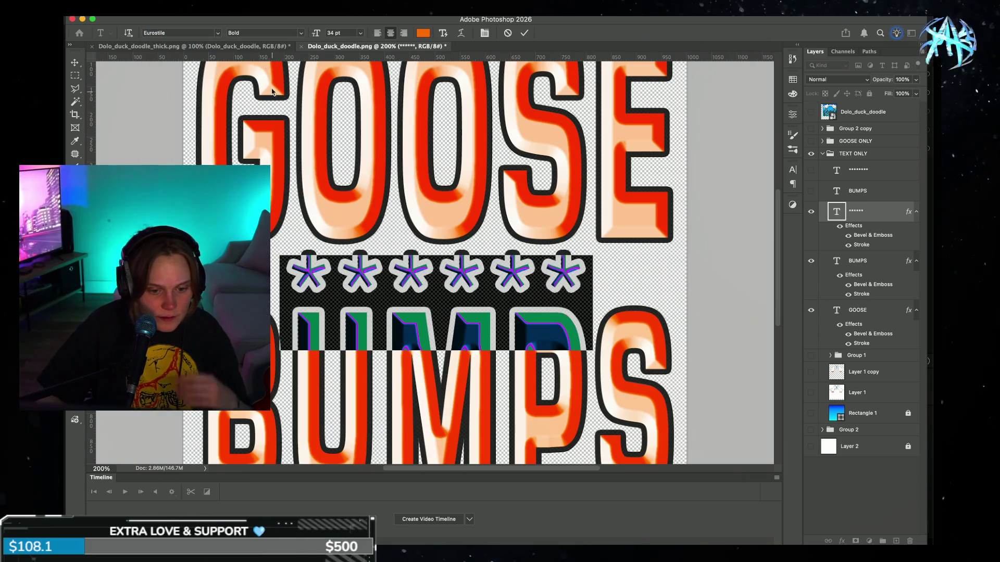
click(299, 32)
click(300, 42)
key(ctrl+Return)
key(v)
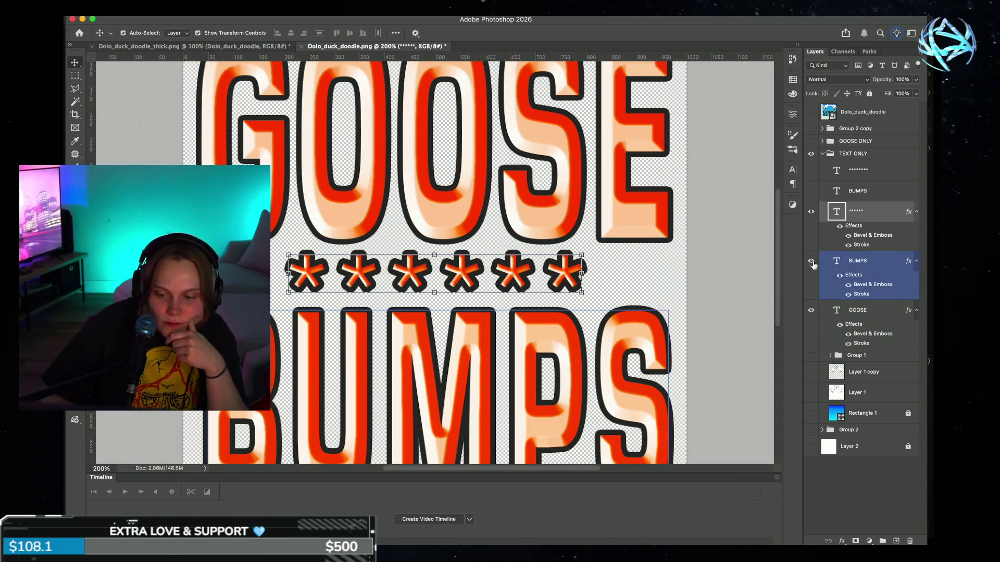
Step: Enlarge the asterisks from 34 to 39 pt and move the row 15 px lower
double_click(558, 270)
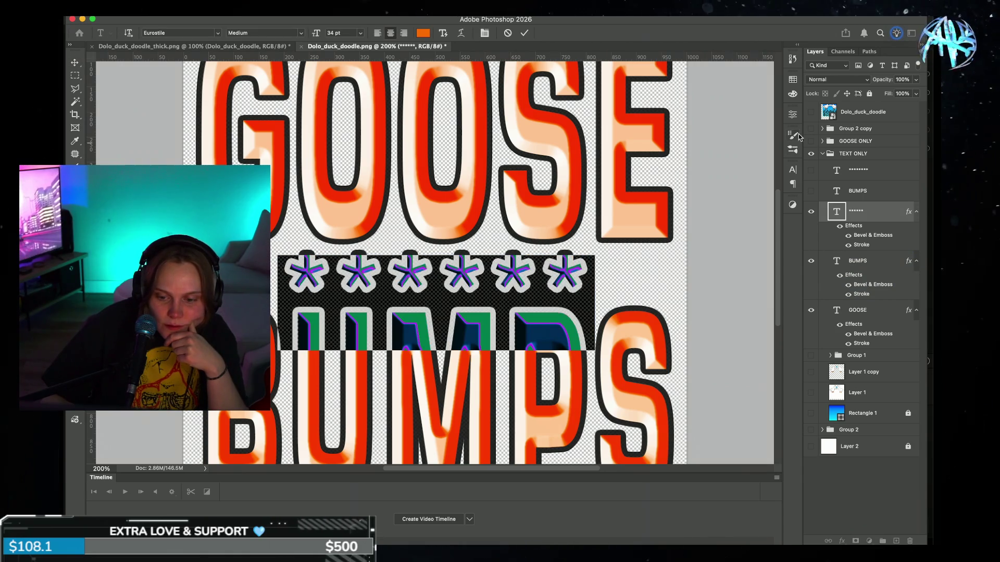
click(792, 171)
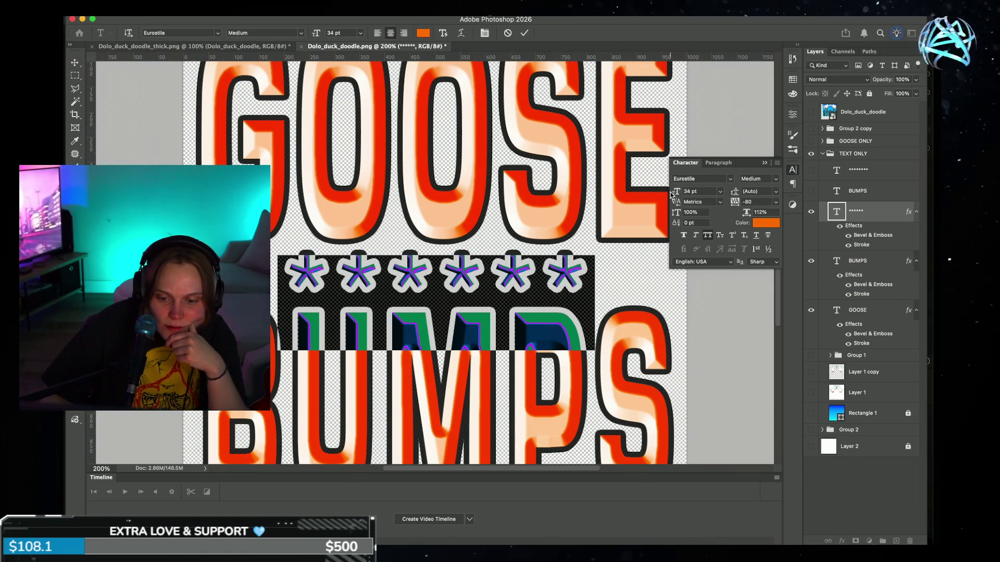
drag(676, 194, 742, 202)
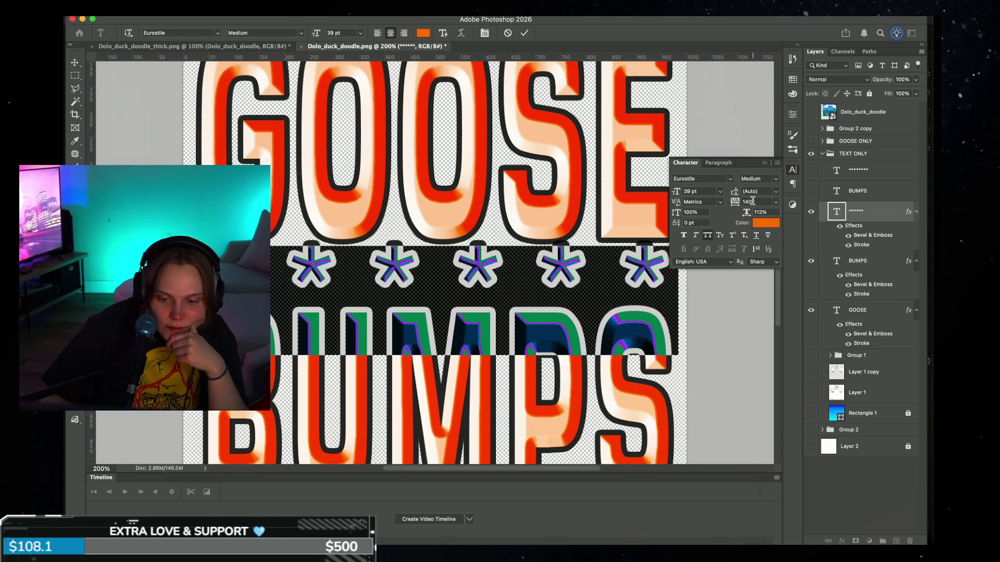
click(766, 163)
click(523, 33)
key(v)
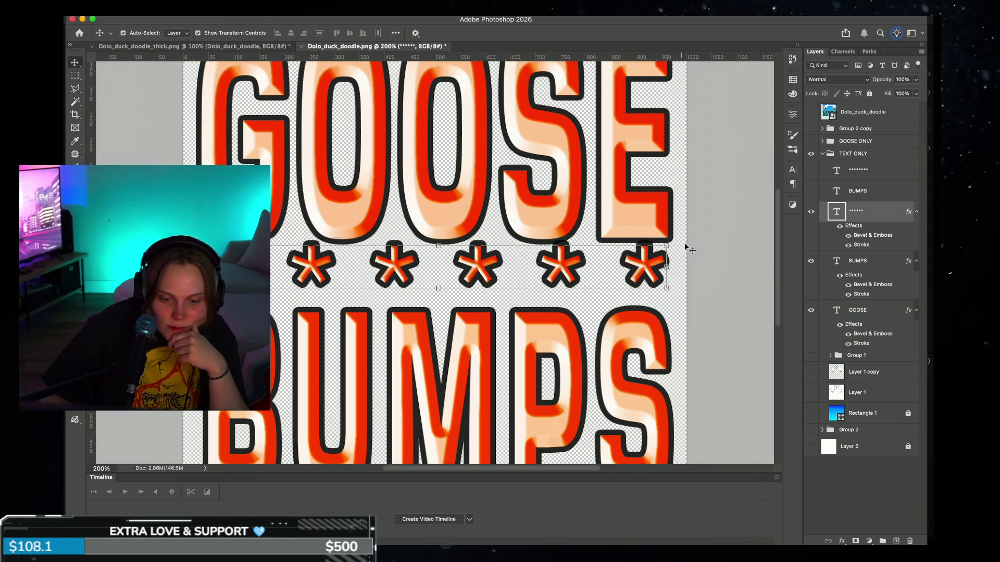
drag(651, 268, 651, 278)
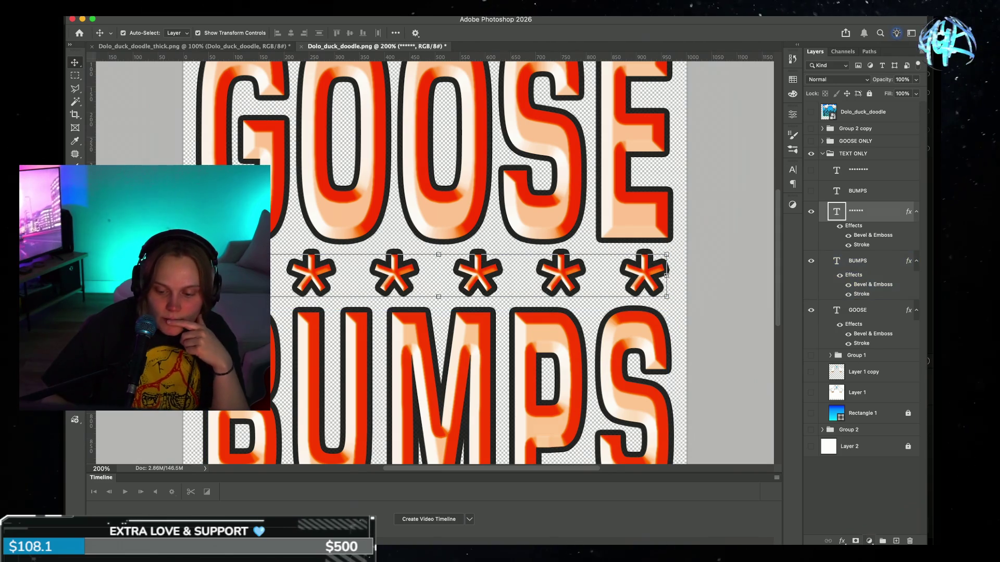
click(841, 541)
click(861, 464)
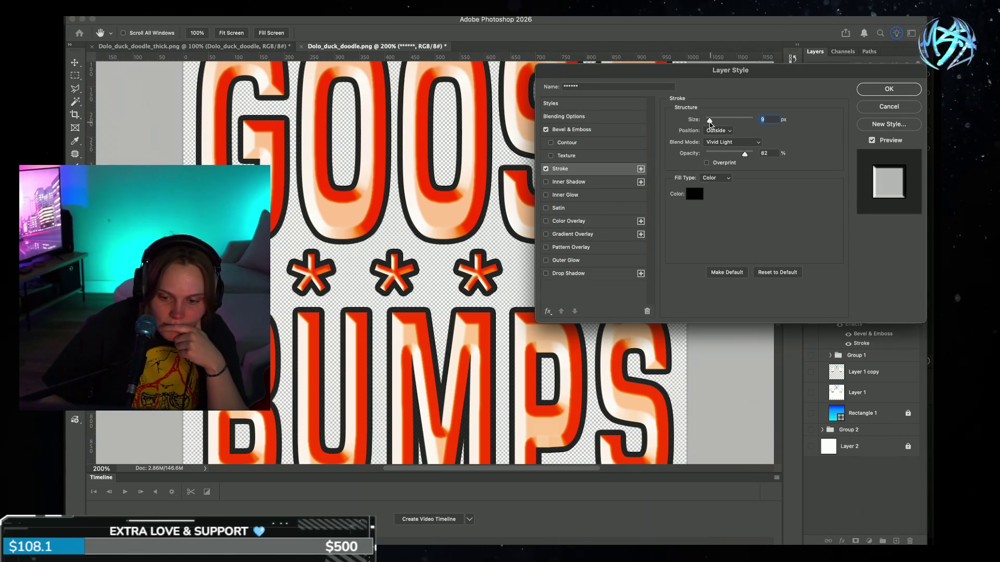
Step: Thin the asterisk row's black stroke to about 7 px and apply it
drag(710, 123, 709, 124)
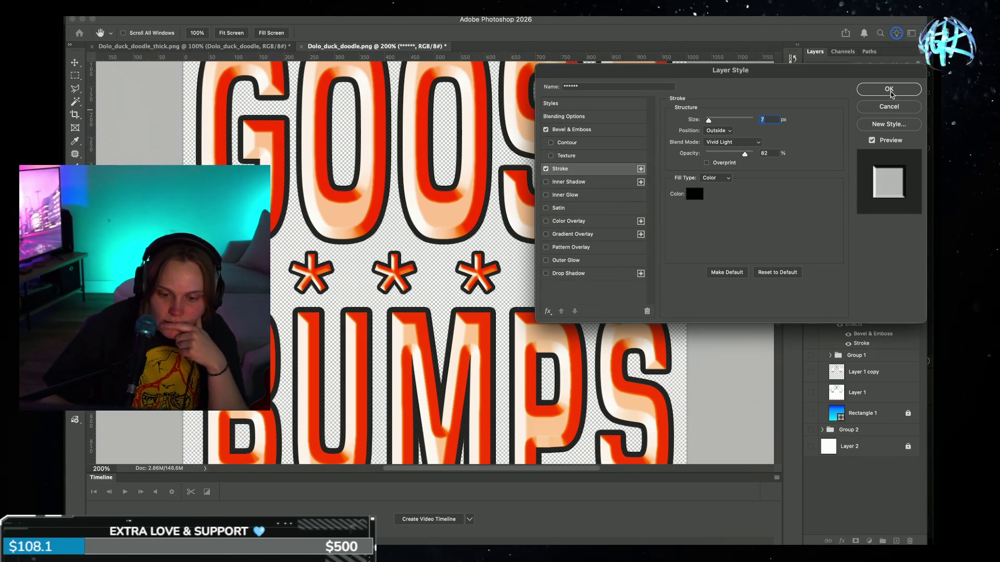
mouse_move(711, 127)
mouse_down()
mouse_move(697, 125)
mouse_move(708, 125)
mouse_up()
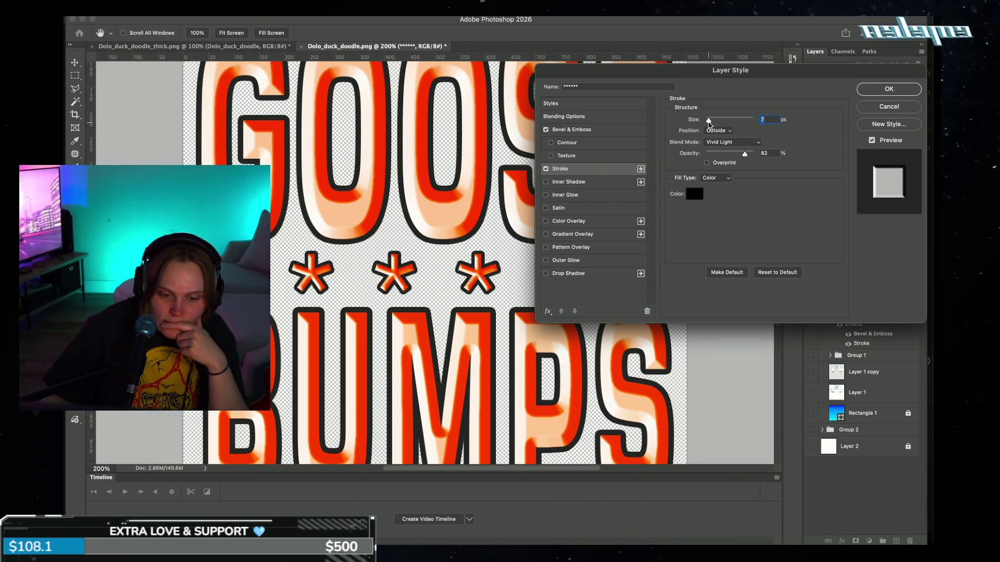
click(889, 89)
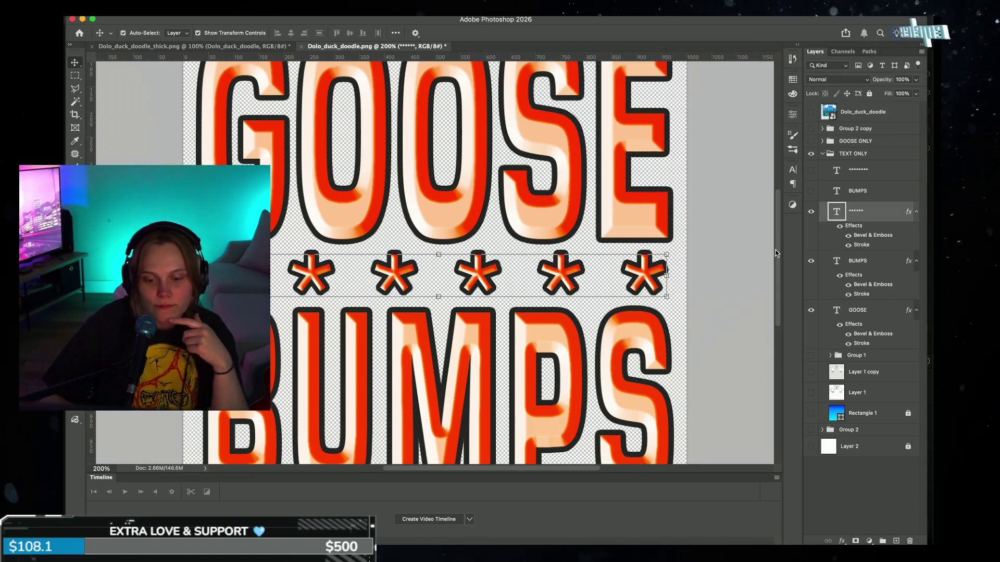
click(732, 286)
key(ctrl+minus)
key(ctrl+minus)
key(ctrl+minus)
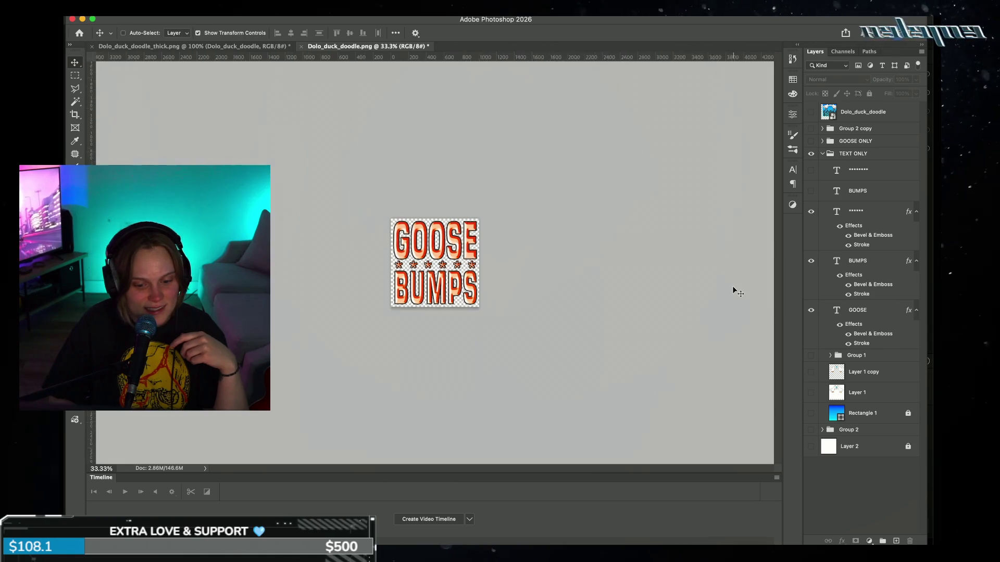
key(ctrl+plus)
key(ctrl+plus)
key(ctrl+plus)
key(ctrl+minus)
key(ctrl+plus)
key(ctrl+plus)
key(ctrl+minus)
key(ctrl+minus)
key(ctrl+minus)
key(ctrl+plus)
key(ctrl+minus)
key(ctrl+plus)
key(ctrl+plus)
key(ctrl+minus)
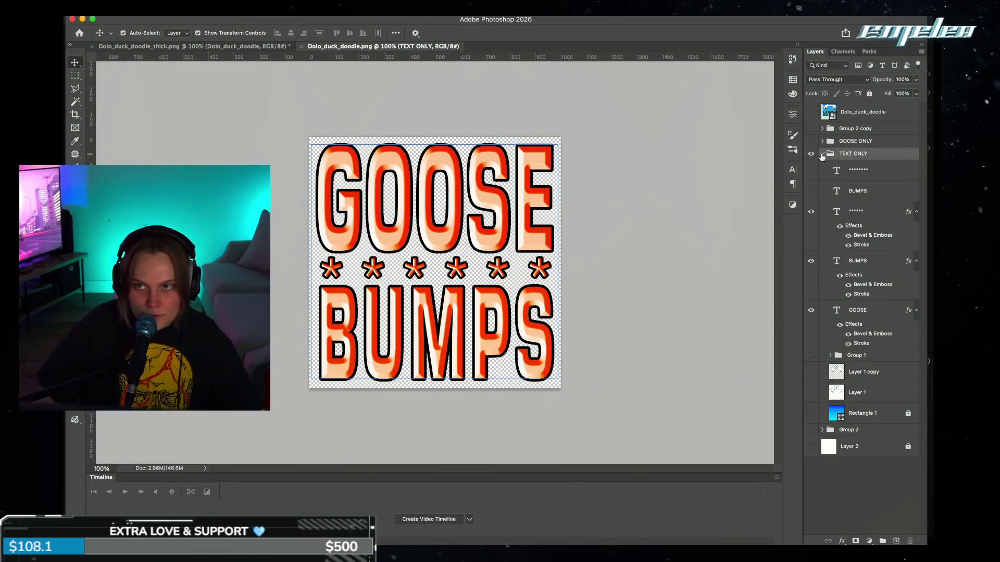
Step: Hide the TEXT ONLY group and text layers, show GOOSE ONLY, and select the geese layer
click(822, 154)
click(814, 154)
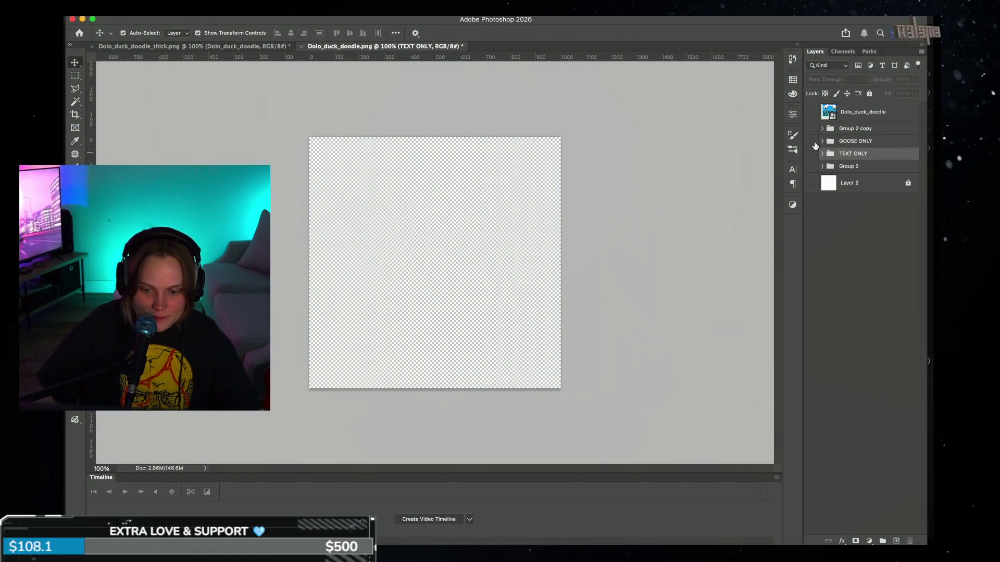
click(811, 142)
drag(336, 340, 579, 377)
drag(811, 166, 811, 200)
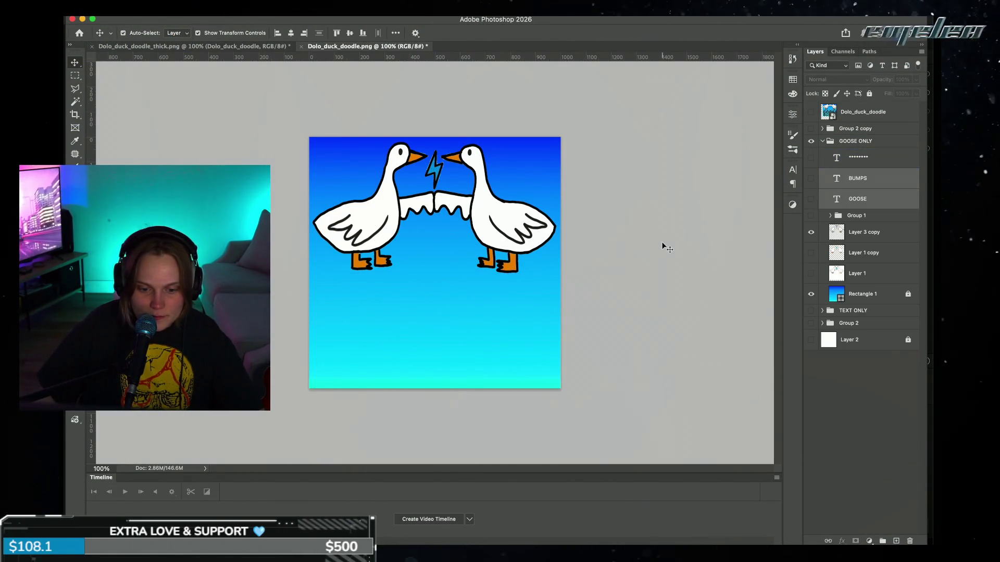
click(458, 275)
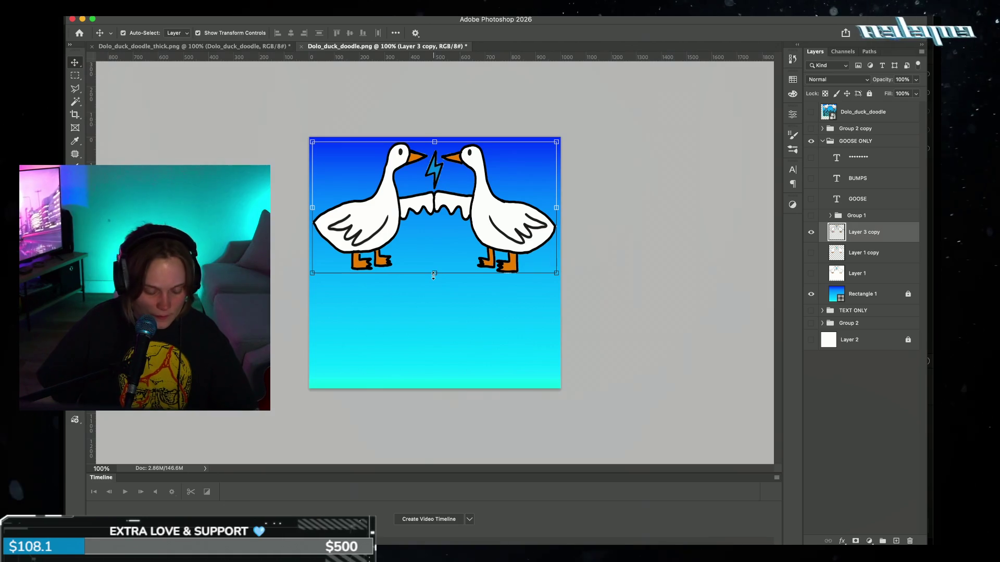
Step: Resize the geese illustration by dragging its edges to fit inside the blue gradient square
drag(435, 273, 434, 382)
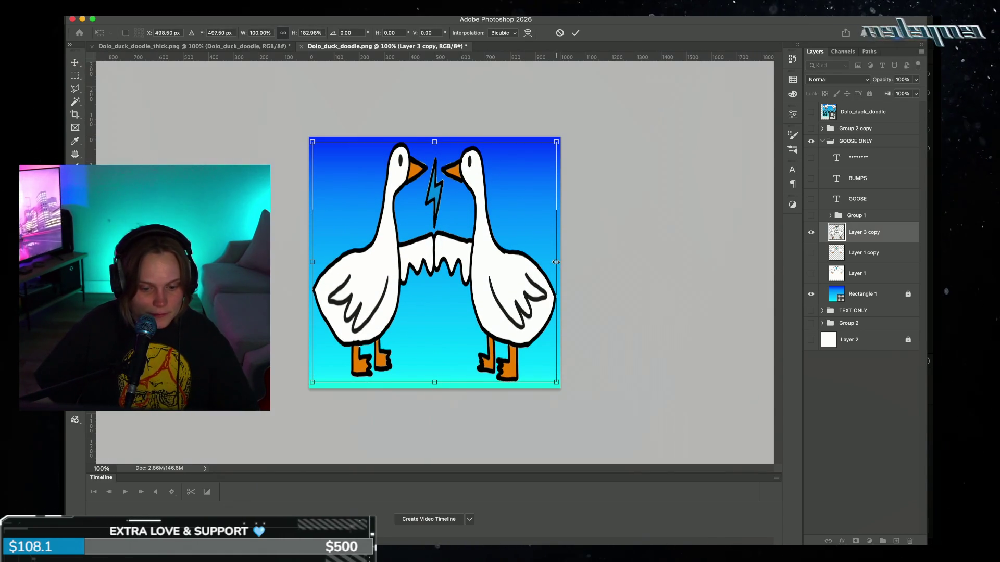
drag(310, 262, 316, 262)
drag(438, 384, 437, 378)
drag(556, 259, 550, 259)
drag(434, 142, 431, 150)
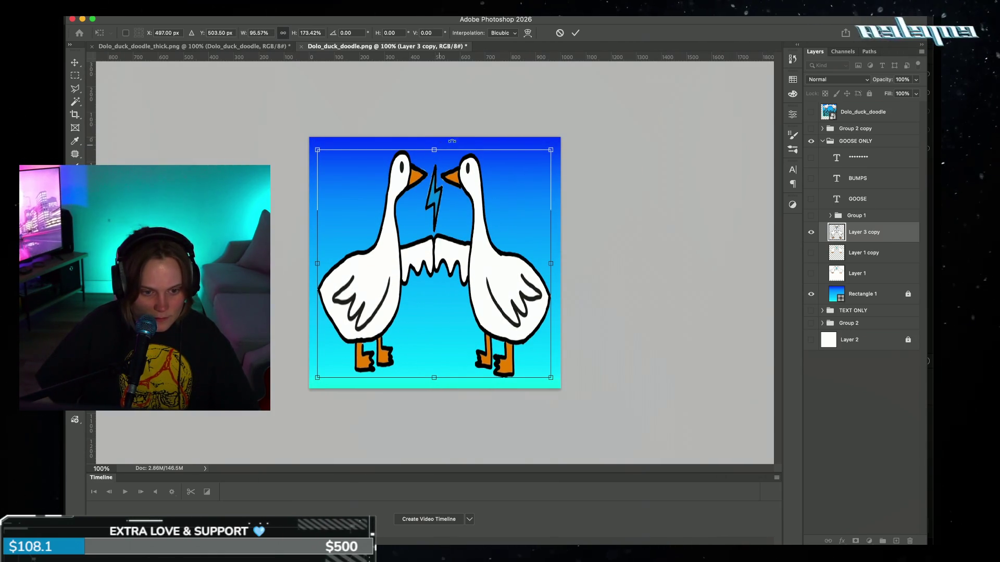
click(575, 33)
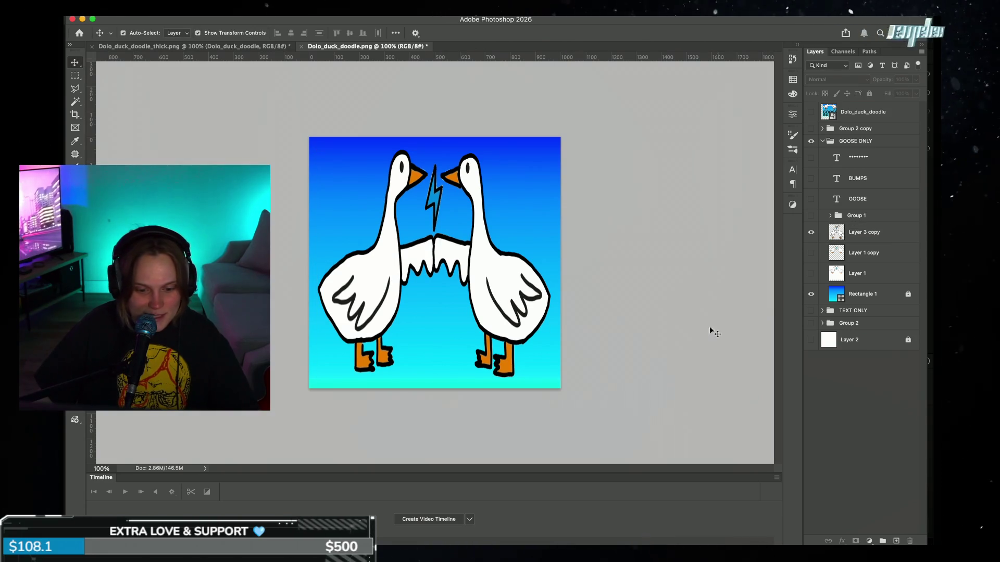
Step: Squash the geese down from the top and shift them up slightly
key(super+minus)
key(super+minus)
key(super+minus)
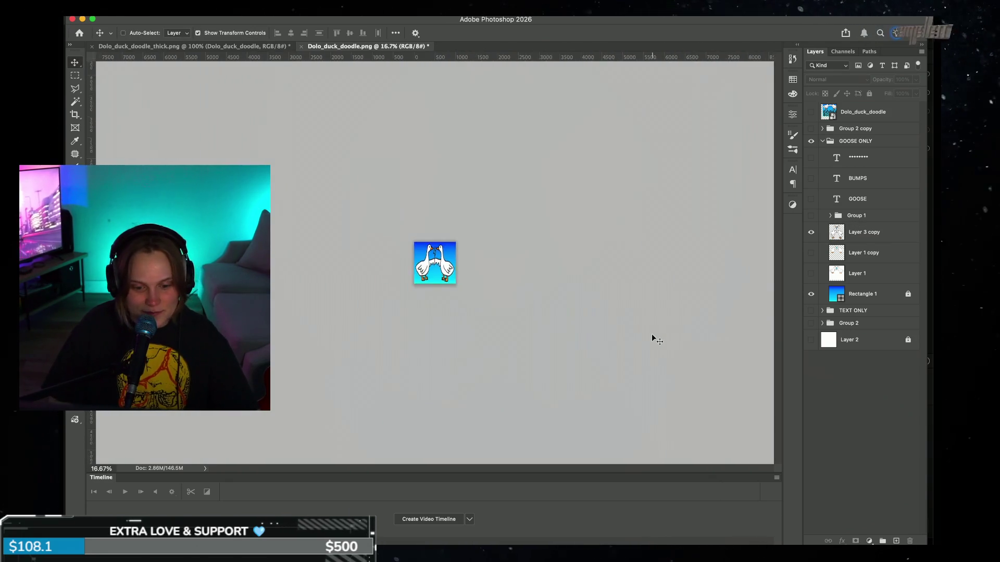
key(super+equal)
key(super+equal)
key(super+equal)
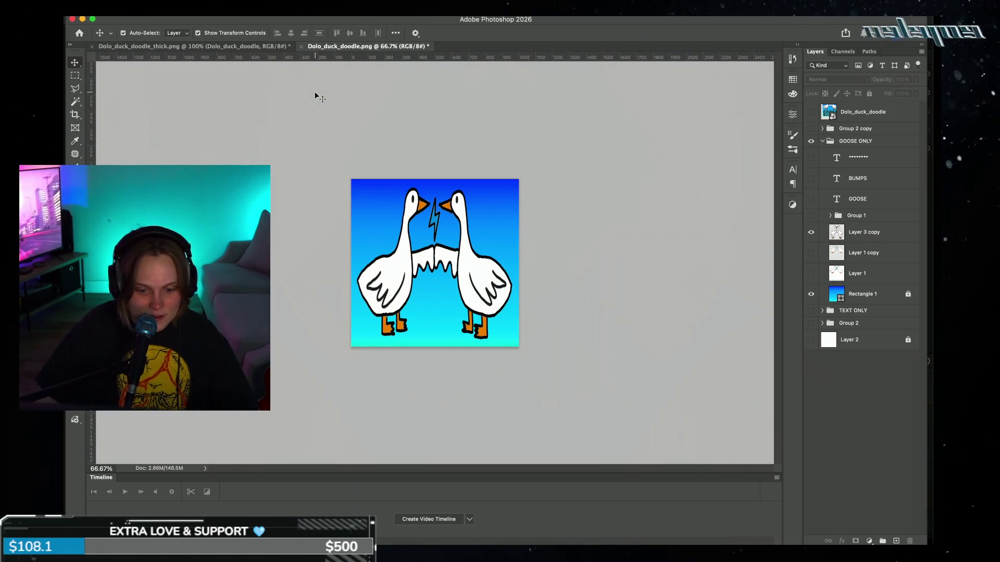
click(476, 245)
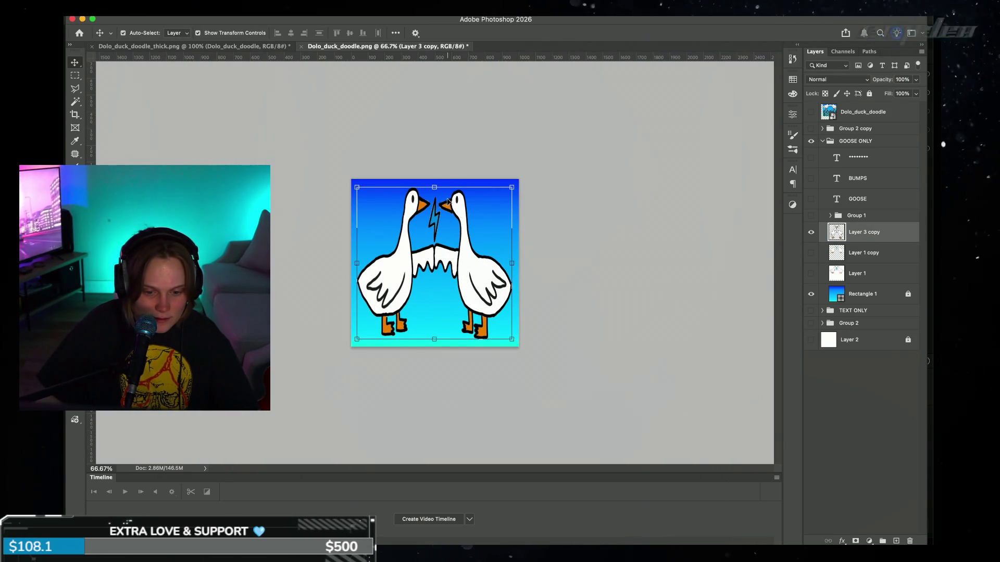
drag(434, 185, 435, 196)
drag(465, 288, 465, 282)
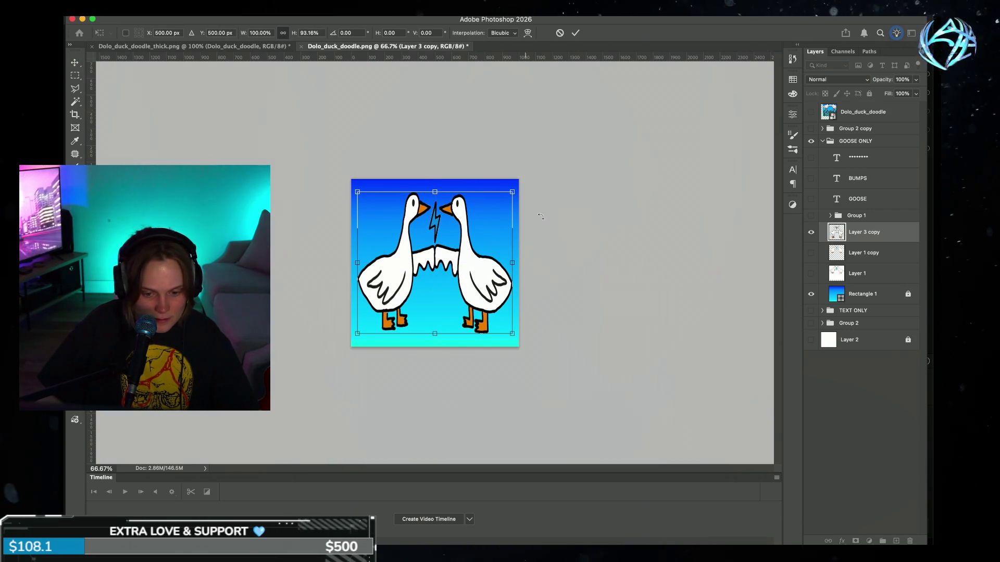
key(Return)
click(629, 237)
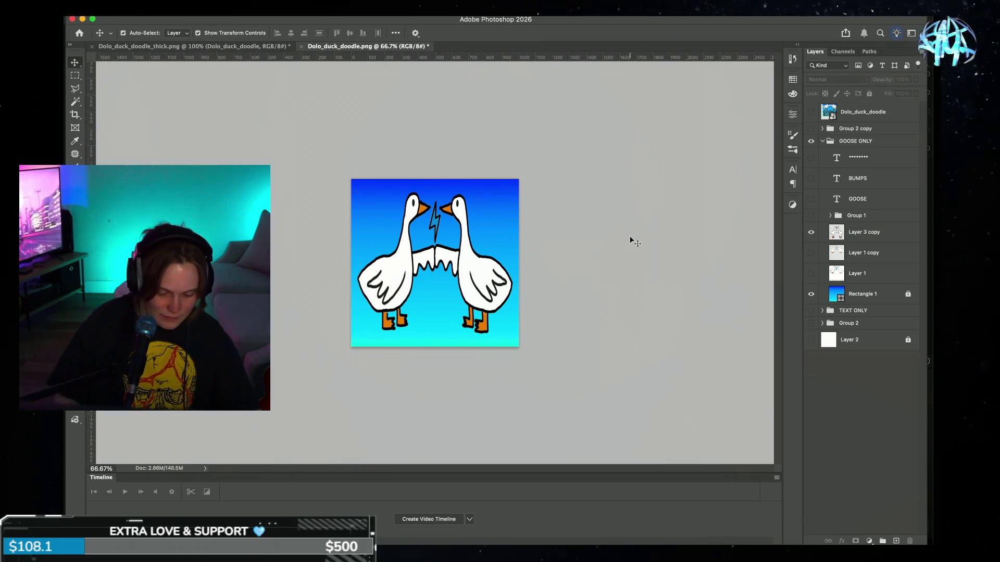
Step: Widen the geese slightly toward the left
key(super+minus)
key(super+minus)
key(super+minus)
key(super+1)
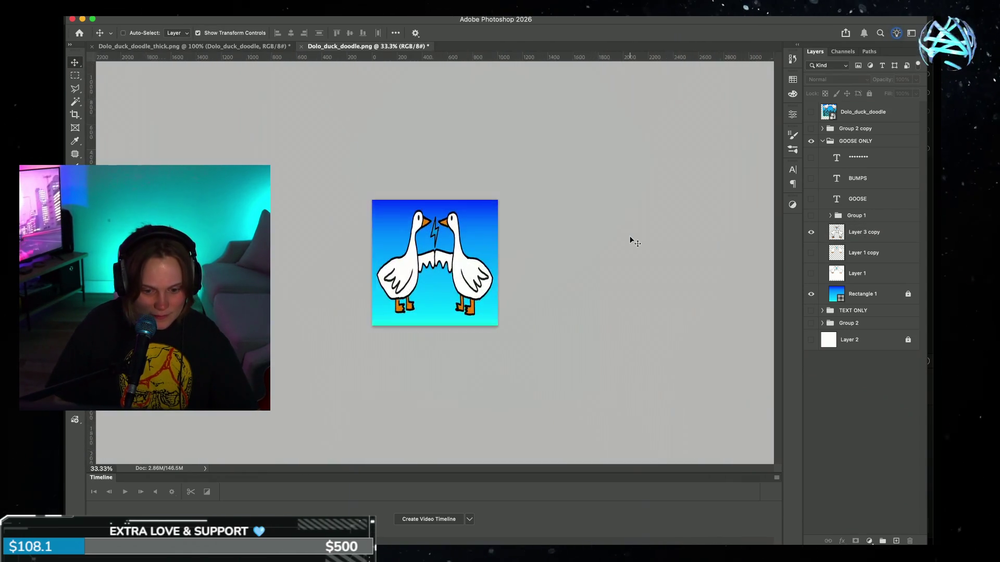
key(super+minus)
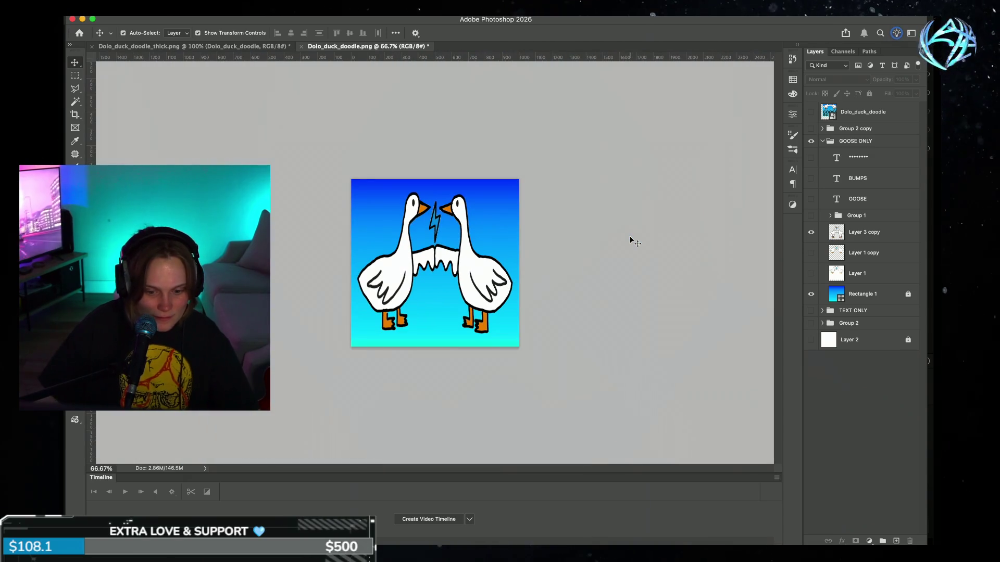
super+click(514, 274)
drag(354, 263, 348, 263)
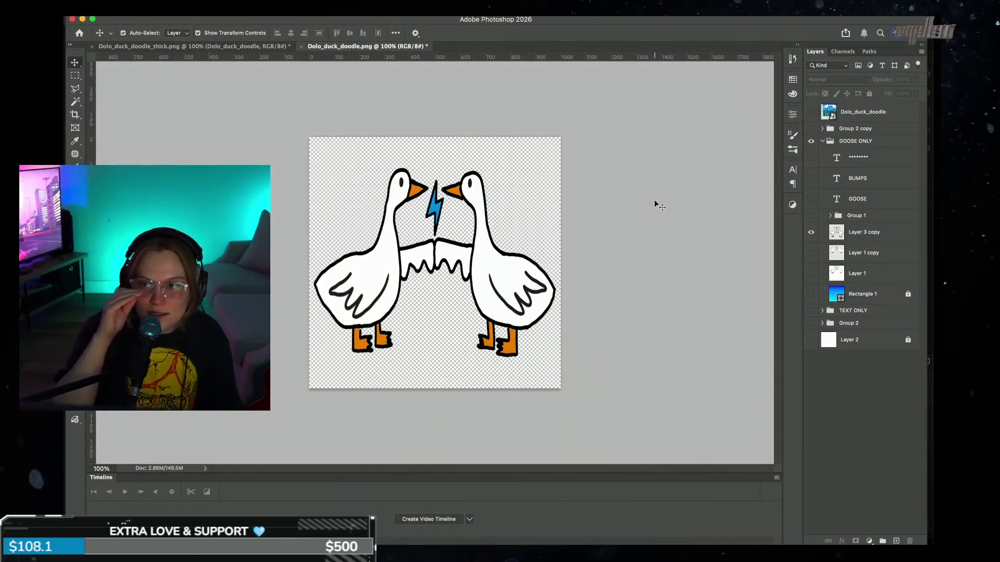
Step: Select the two-geese artwork layer on the canvas
click(510, 276)
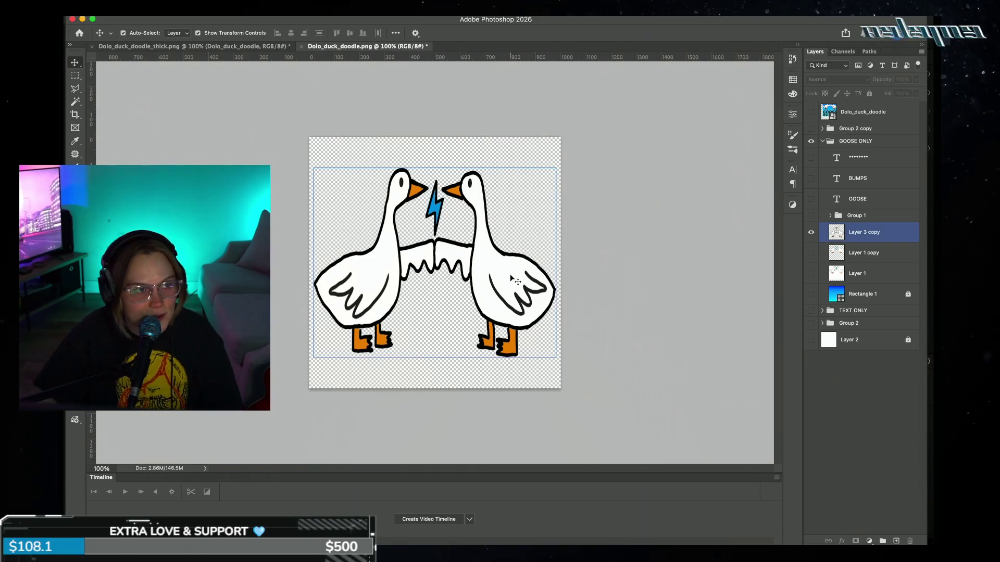
Step: Squash the geese layer to about 92.84% height and nudge it slightly upward
click(614, 290)
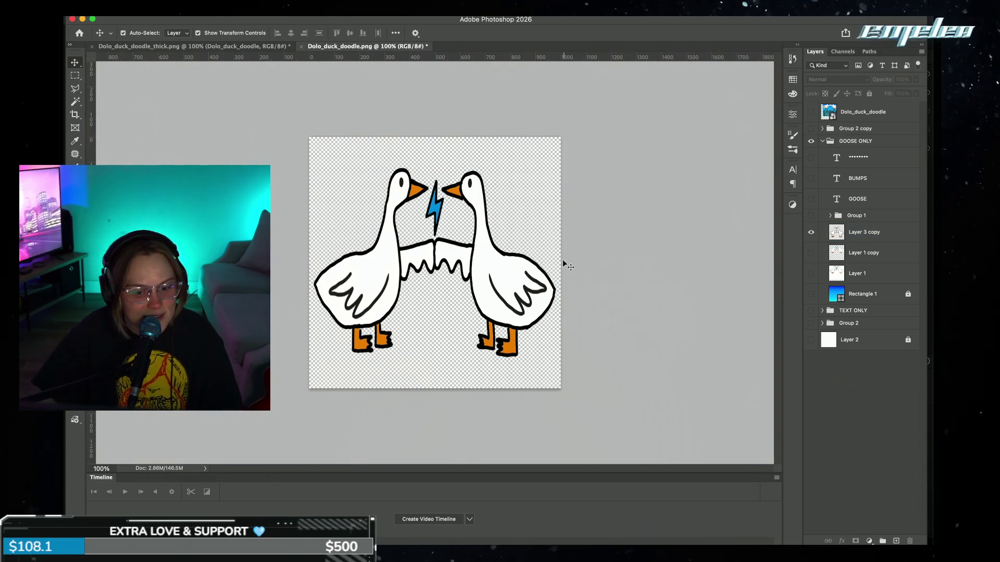
click(439, 179)
drag(434, 168, 434, 188)
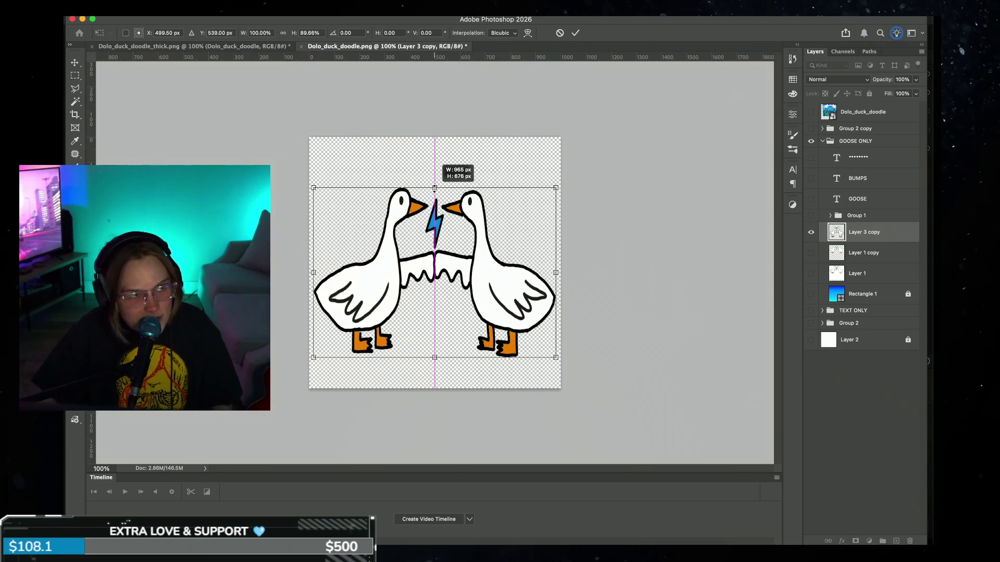
mouse_move(434, 188)
mouse_down()
mouse_move(434, 149)
mouse_move(436, 179)
mouse_move(446, 184)
mouse_up()
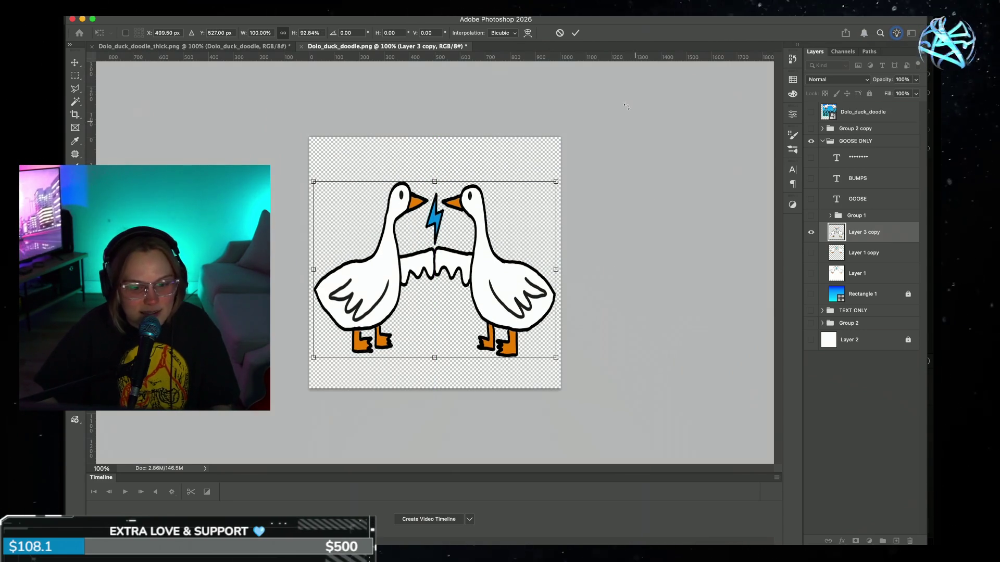
click(580, 33)
drag(536, 314, 518, 294)
click(664, 305)
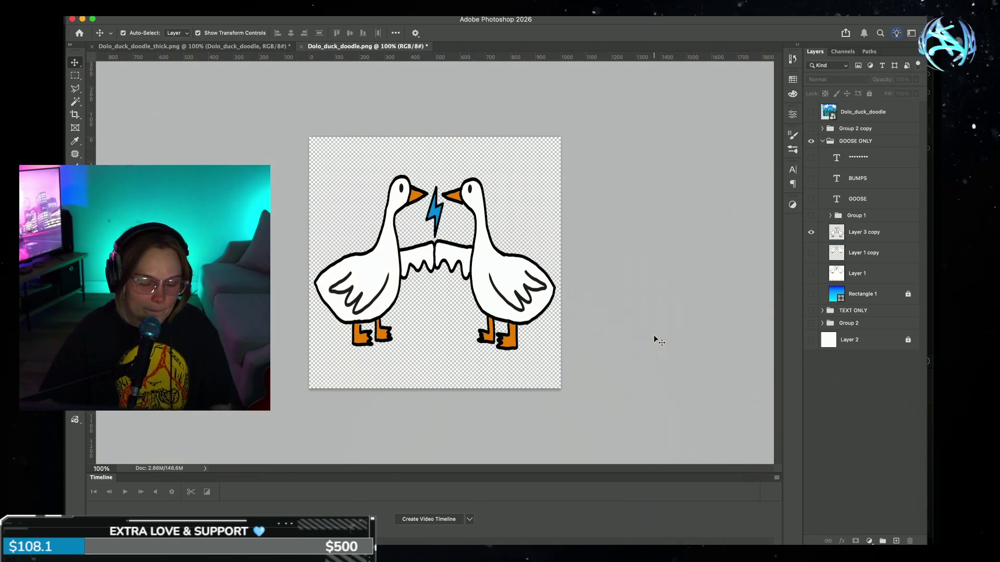
Step: Duplicate the Layer 3 copy geese layer
double_click(896, 233)
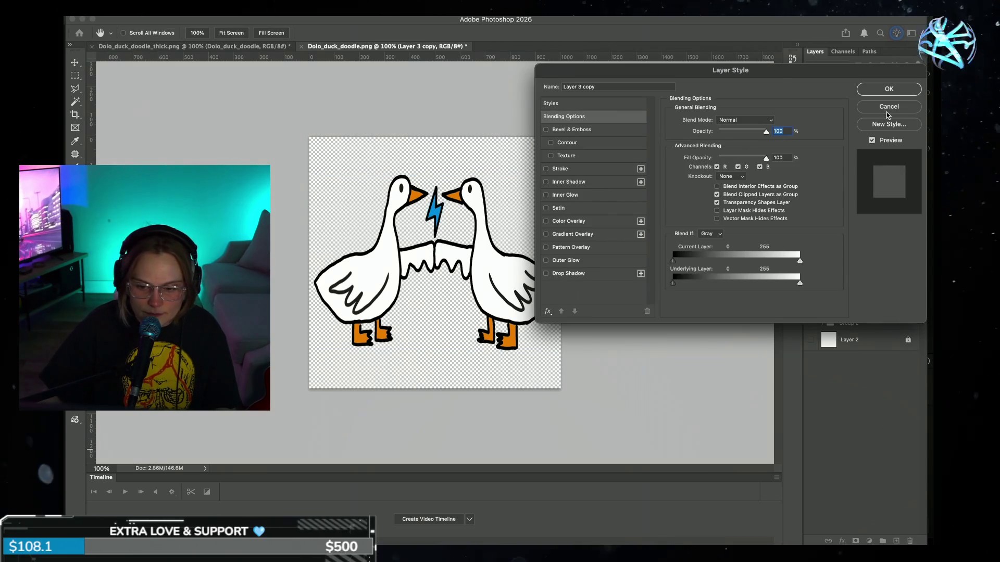
key(Escape)
mouse_move(879, 235)
mouse_down()
mouse_move(902, 274)
mouse_move(896, 541)
mouse_up()
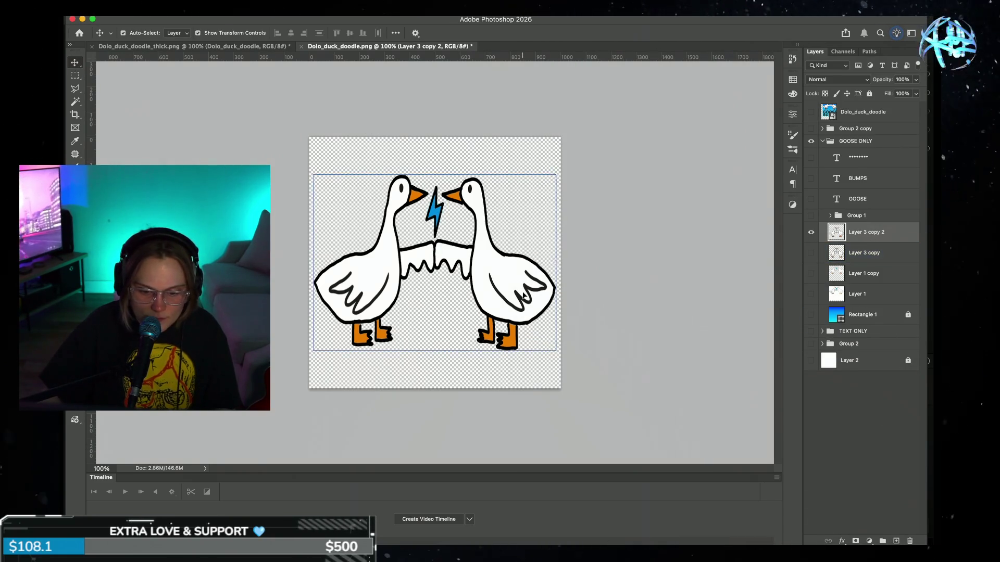
Step: Scale the duplicated geese to 124.45% and centre them on the canvas
key(ctrl+t)
drag(555, 350, 591, 375)
drag(313, 378, 286, 390)
drag(511, 318, 500, 291)
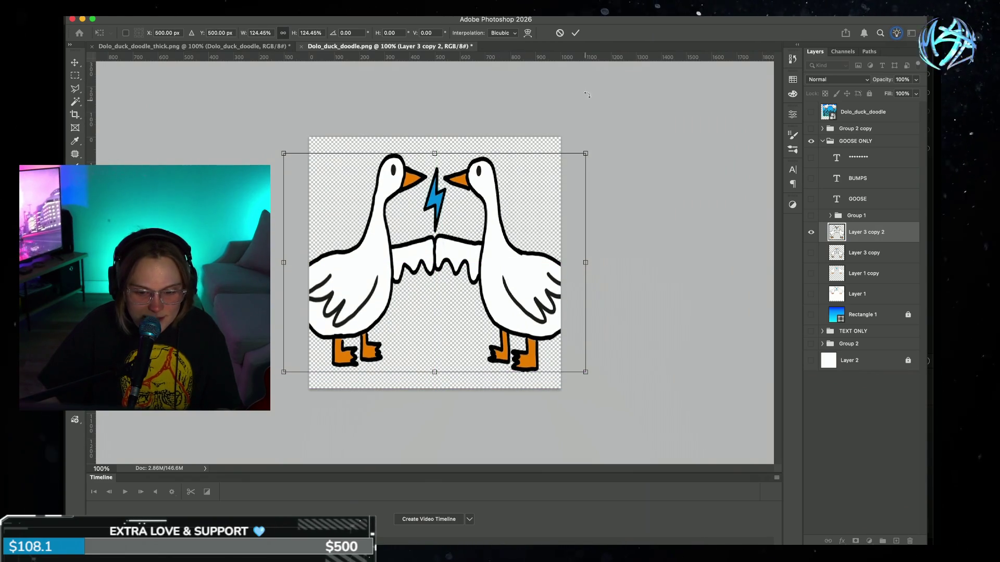
click(575, 32)
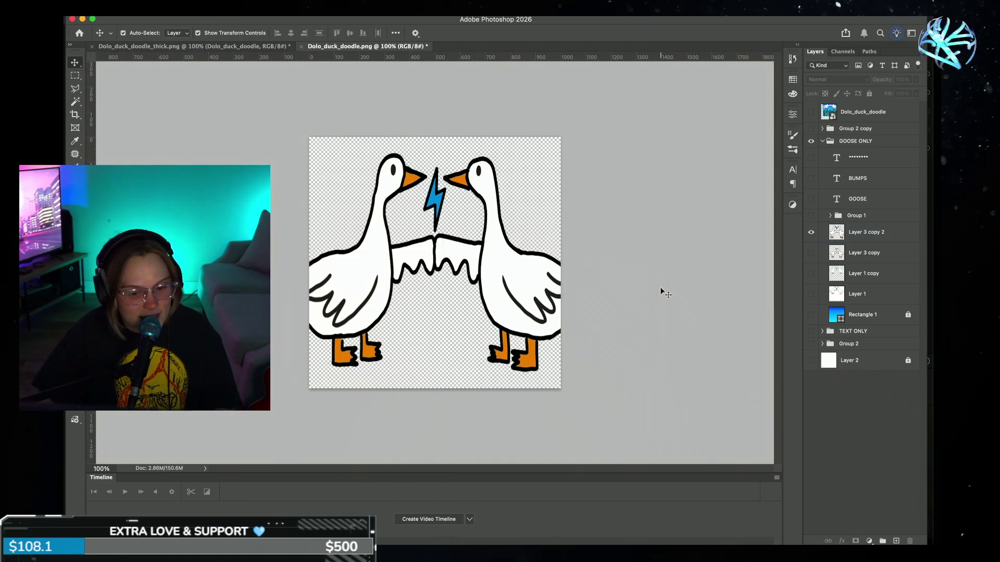
click(553, 291)
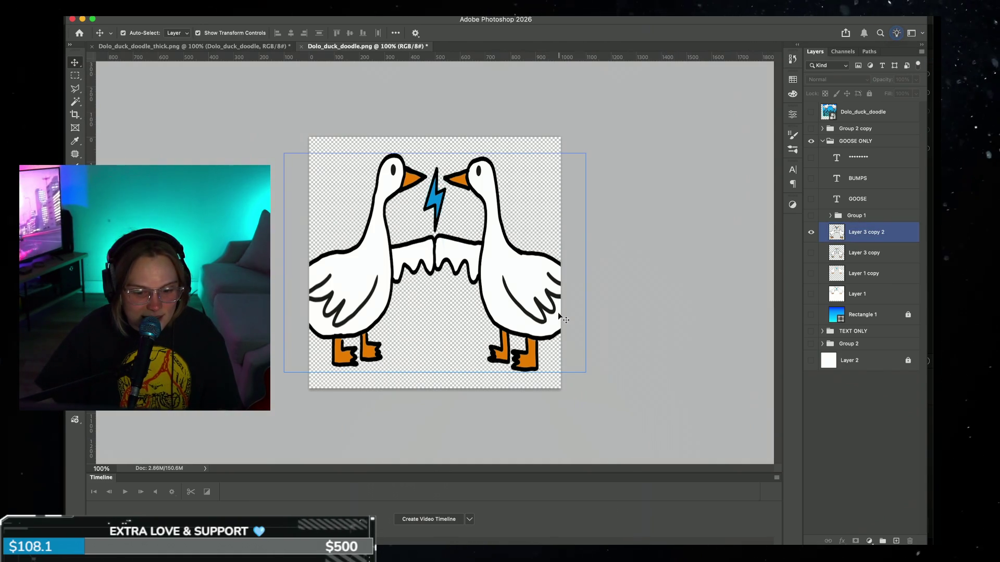
click(642, 292)
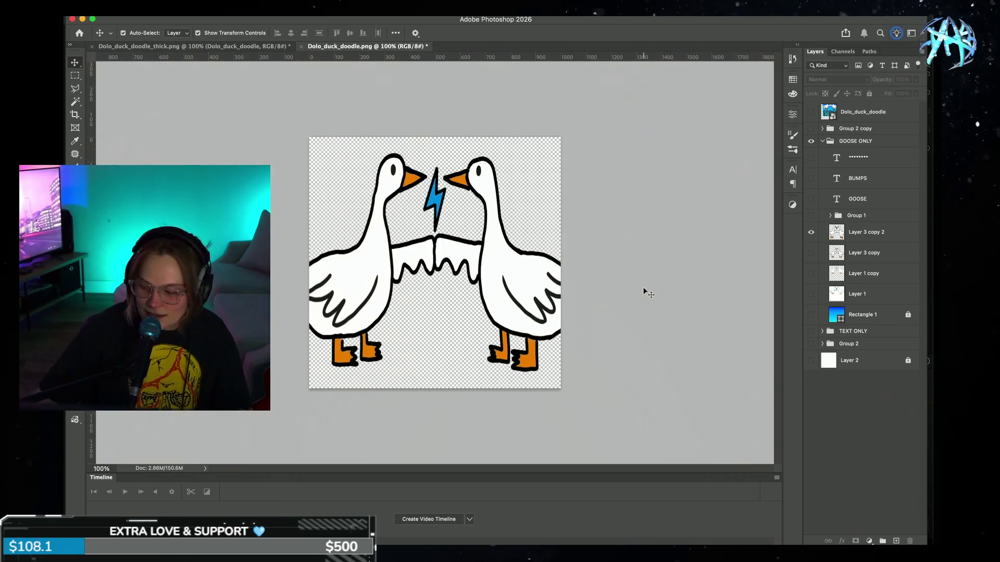
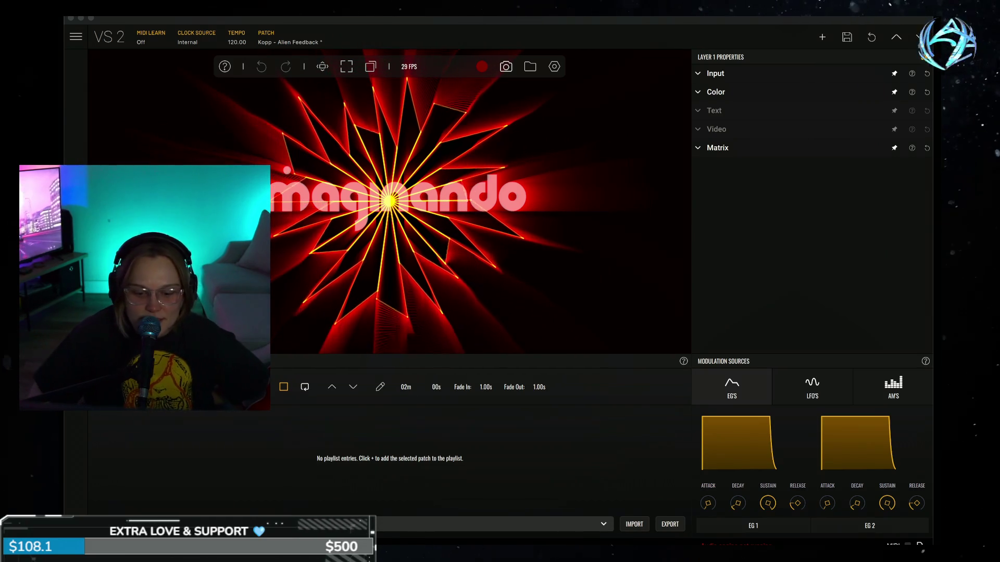
Step: Bring the VS2 window forward and look through its top-level menu
click(609, 455)
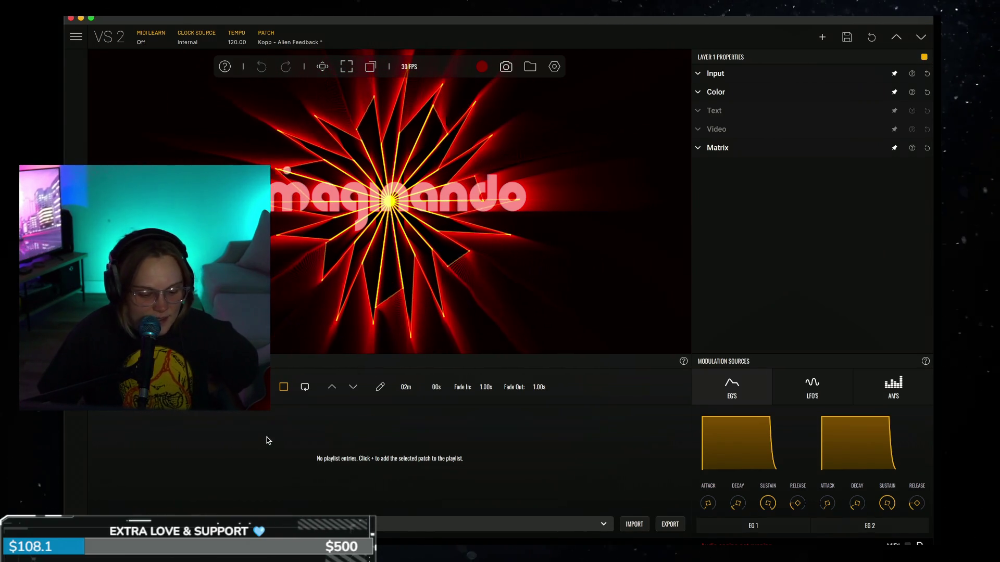
click(101, 9)
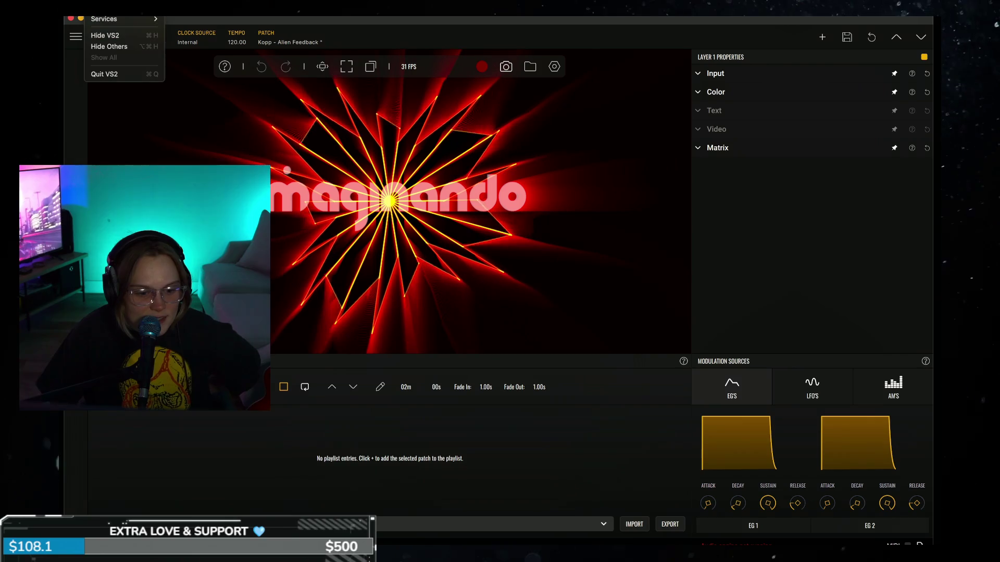
mouse_move(122, 8)
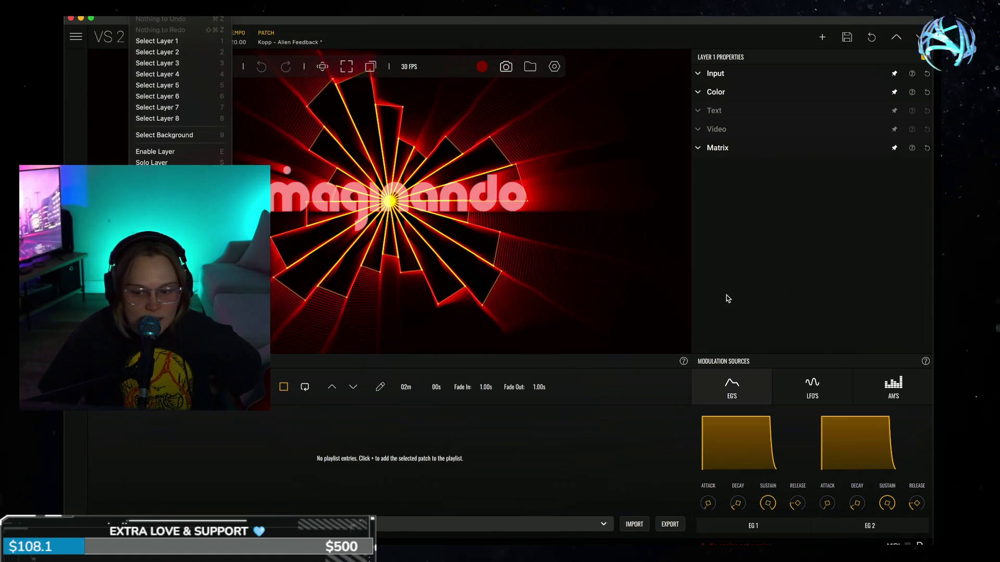
key(Escape)
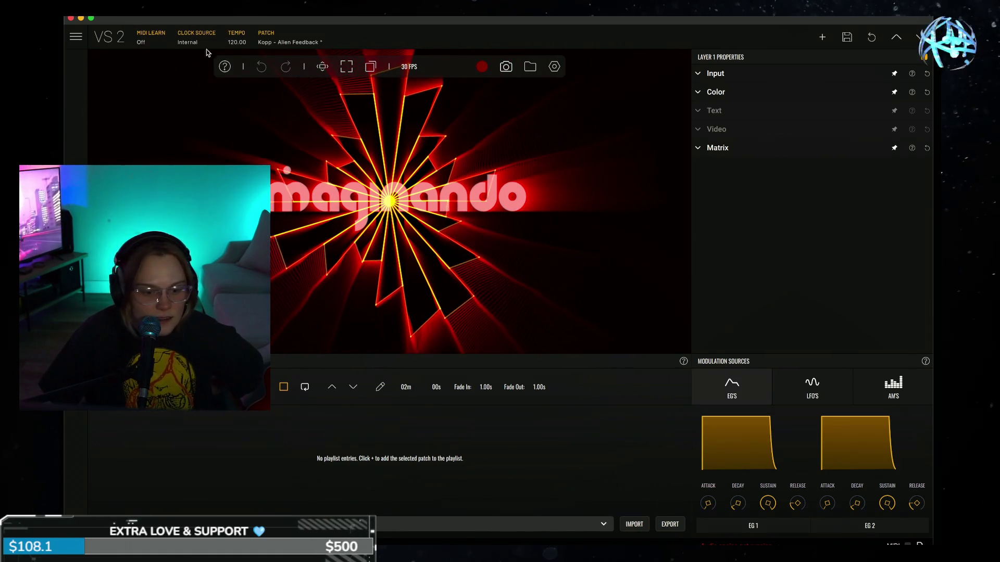
Step: Switch VS2's audio input to Scarlett 18i20 USB and back, then focus Premiere's Project panel
click(76, 37)
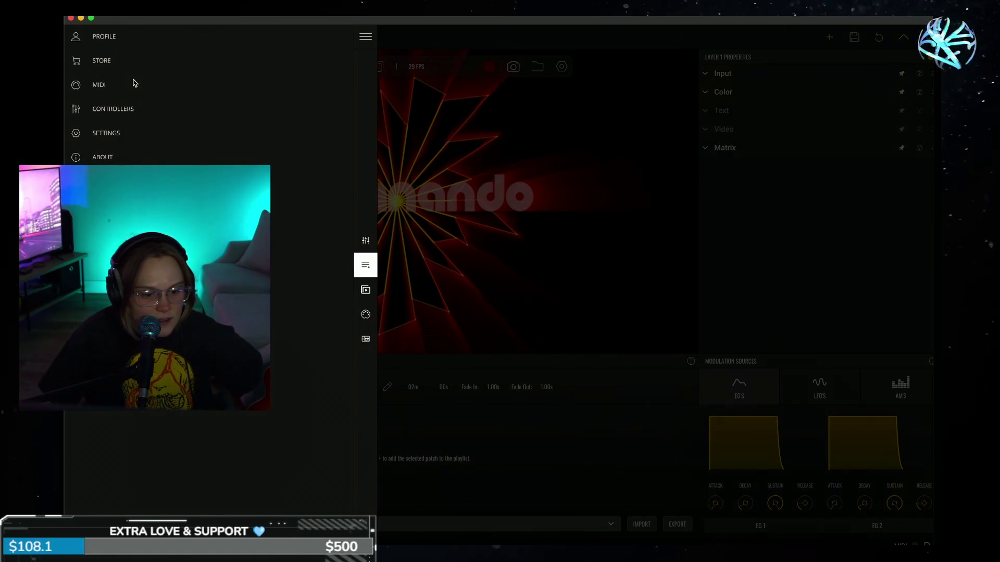
click(140, 136)
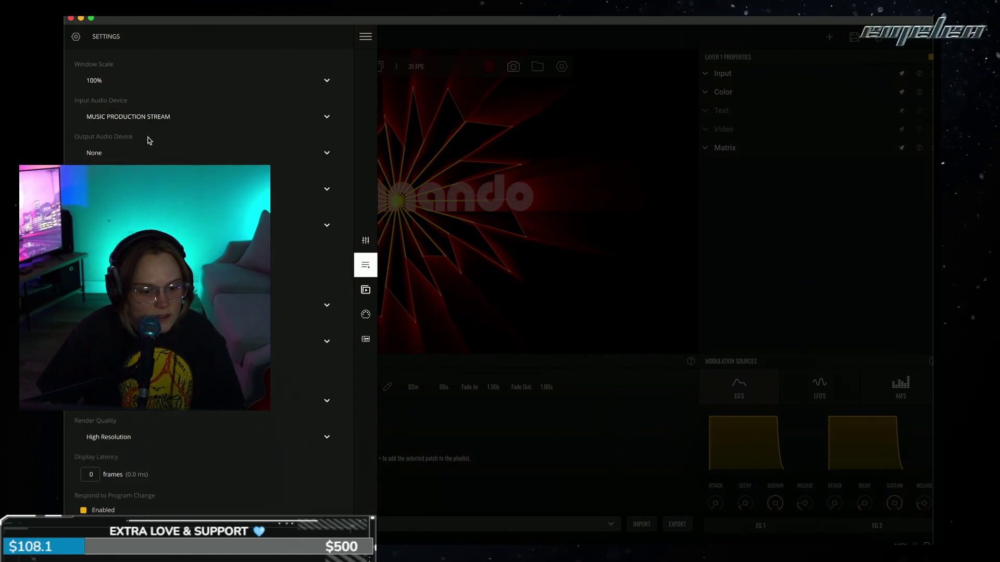
click(249, 119)
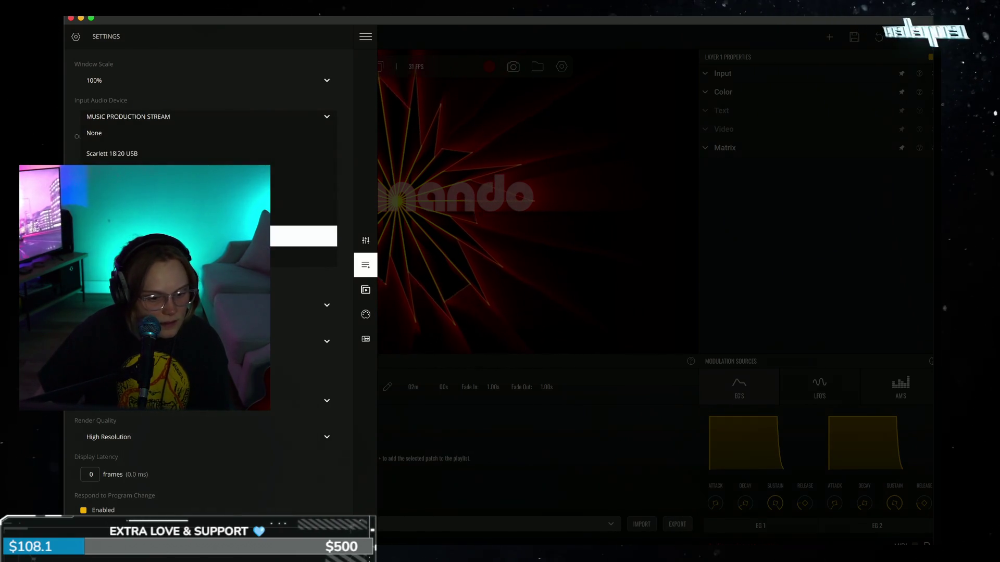
click(213, 161)
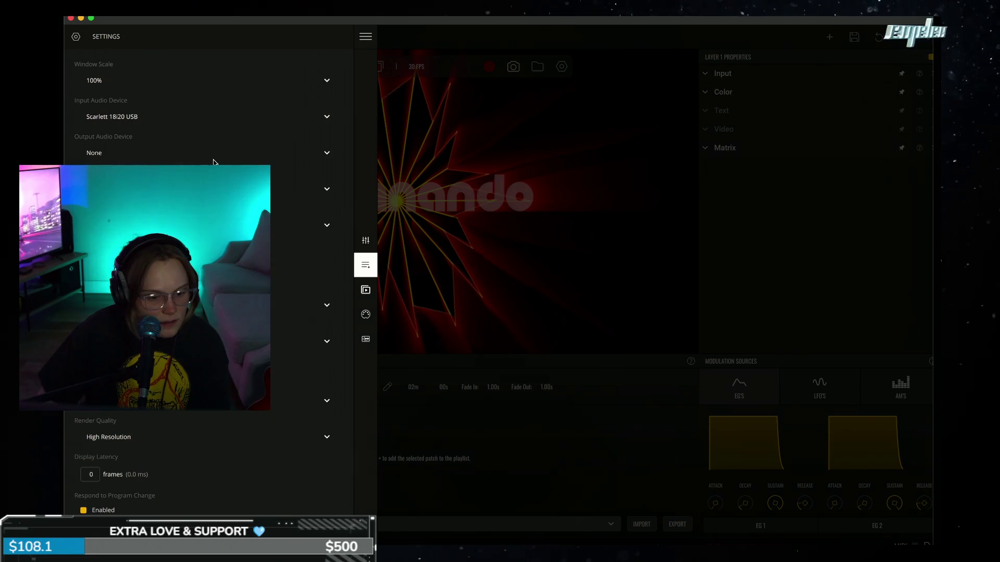
click(232, 117)
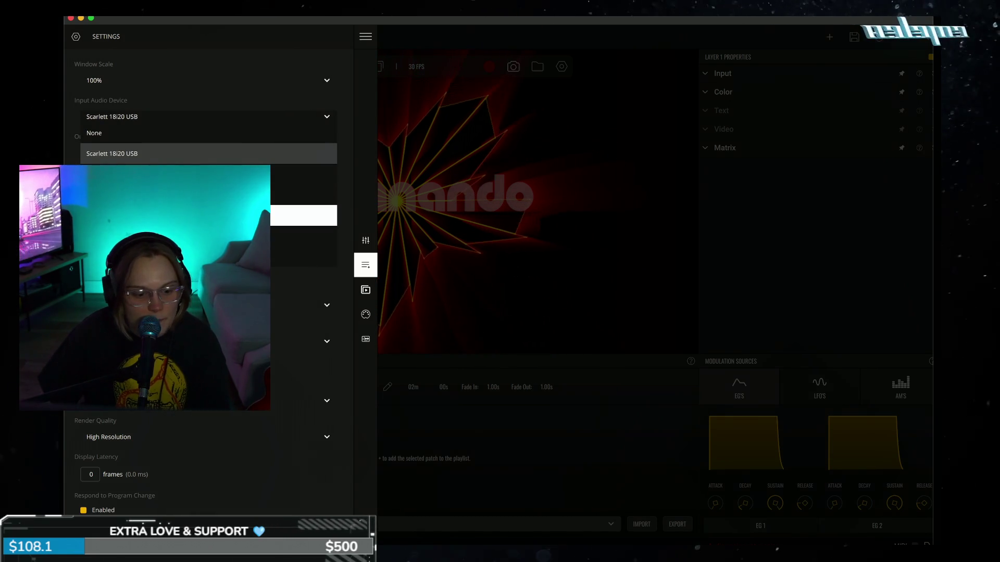
click(313, 235)
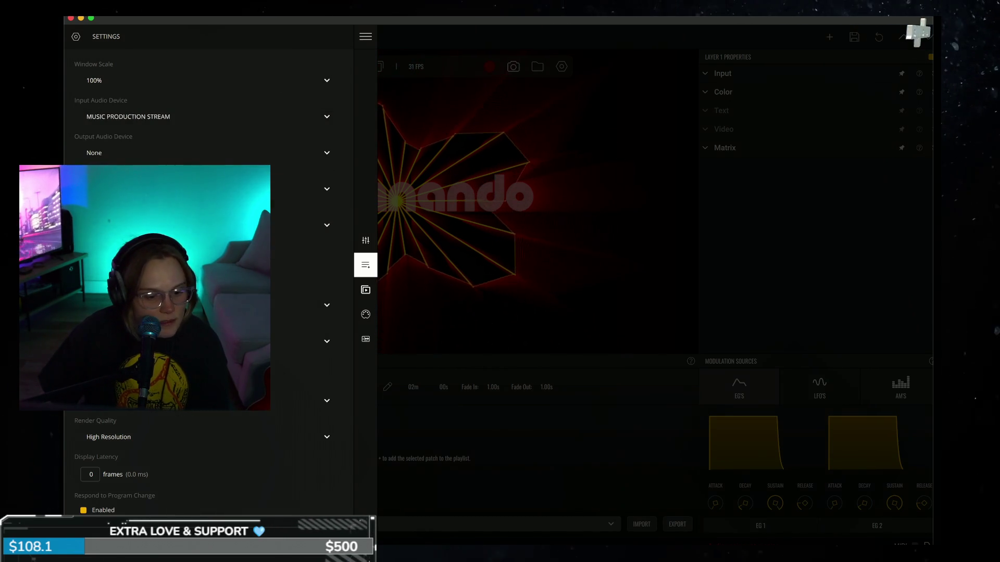
scroll(277, 83, down, 1)
scroll(270, 231, down, 1)
scroll(270, 231, up, 2)
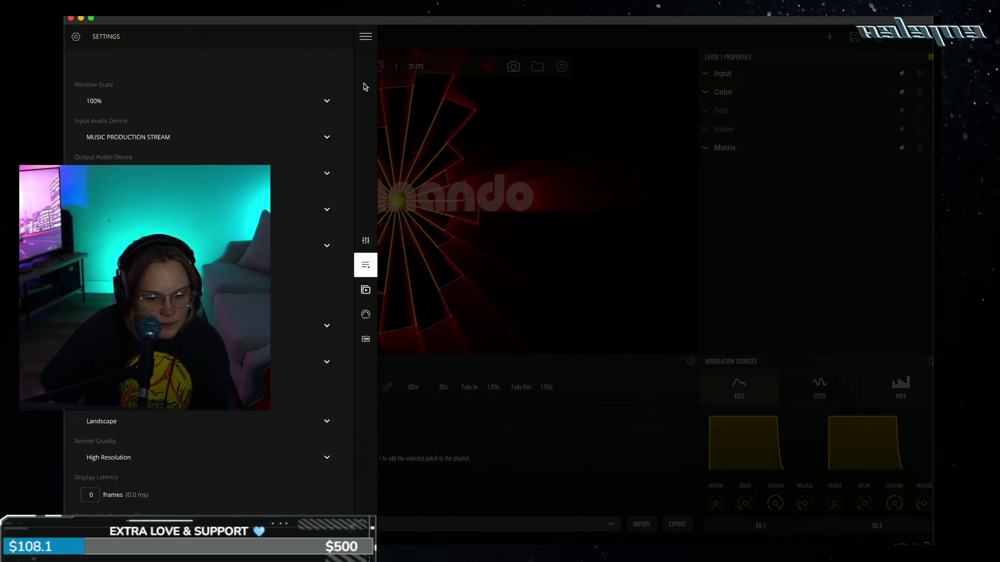
click(366, 36)
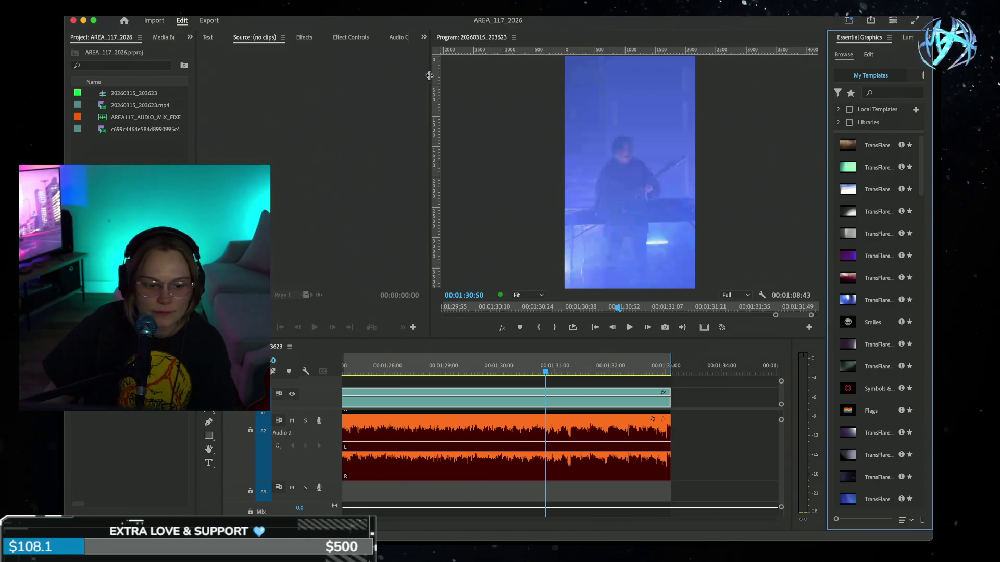
click(130, 234)
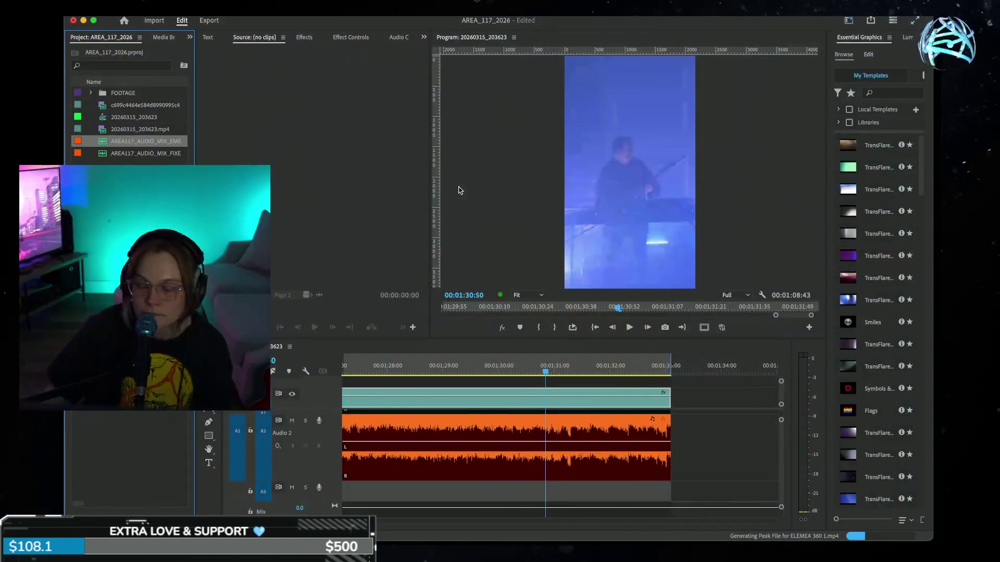
Step: Expand the FOOTAGE bin, preview several clips, and load DSC_2853.MOV into the source viewer
click(91, 93)
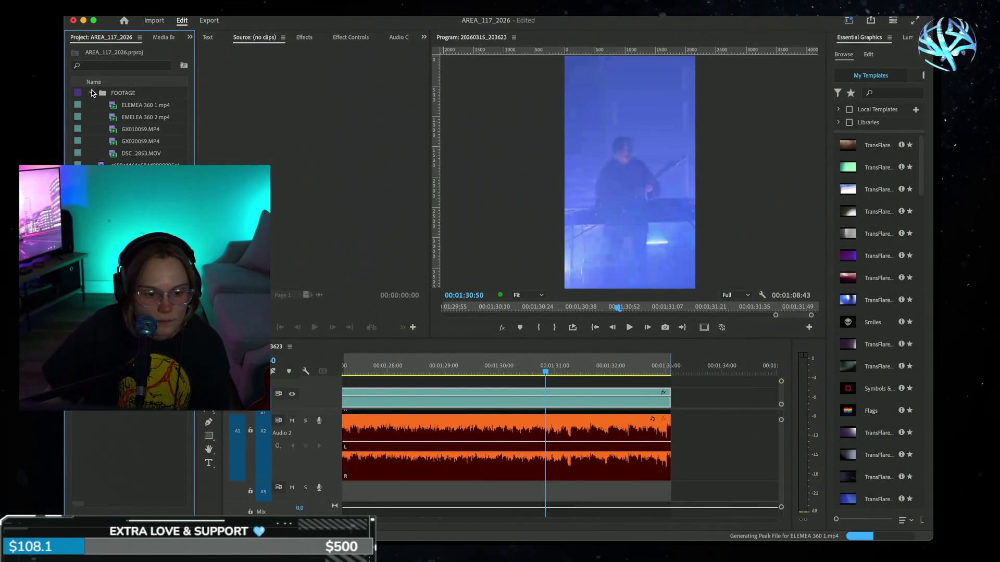
click(119, 106)
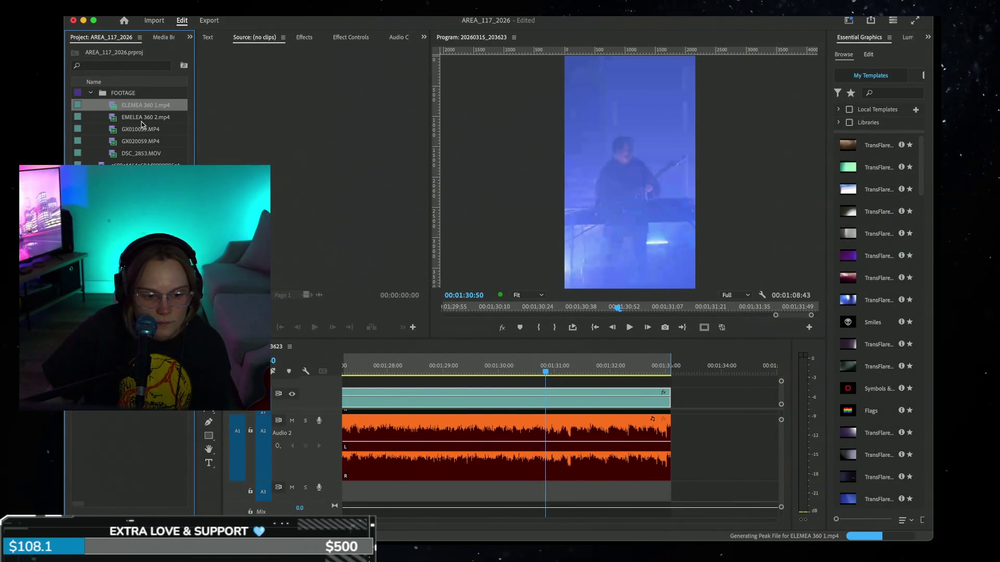
double_click(118, 107)
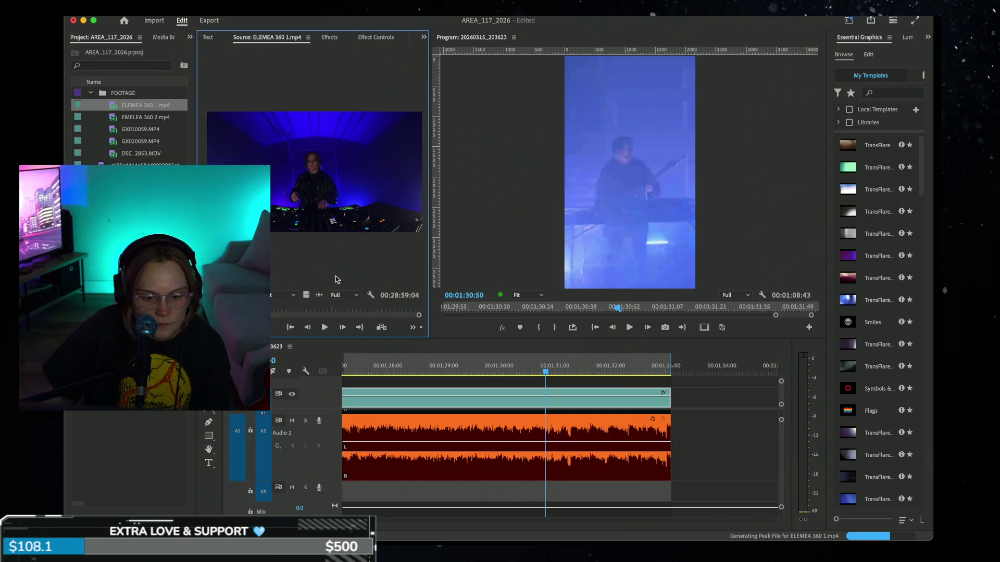
double_click(114, 121)
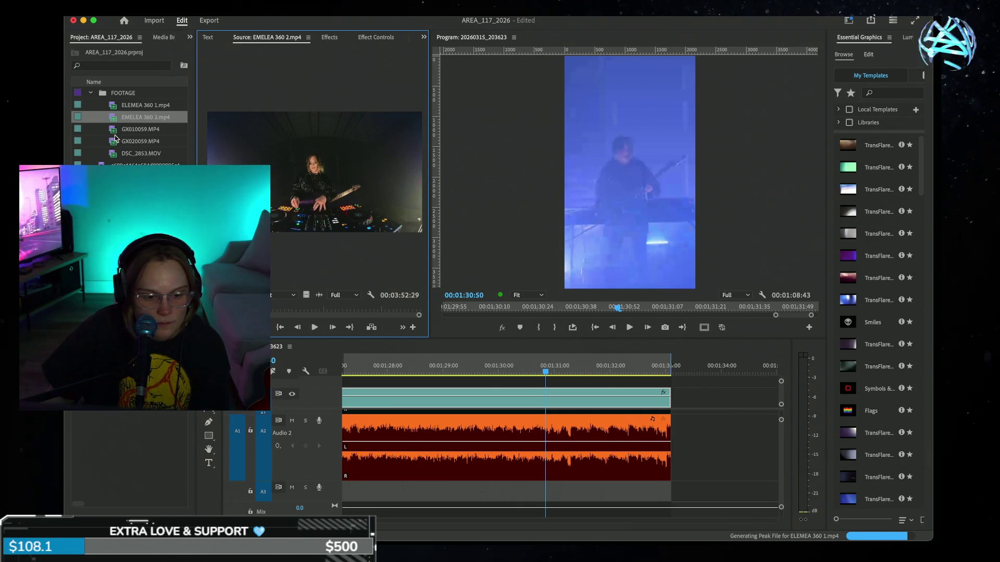
double_click(114, 130)
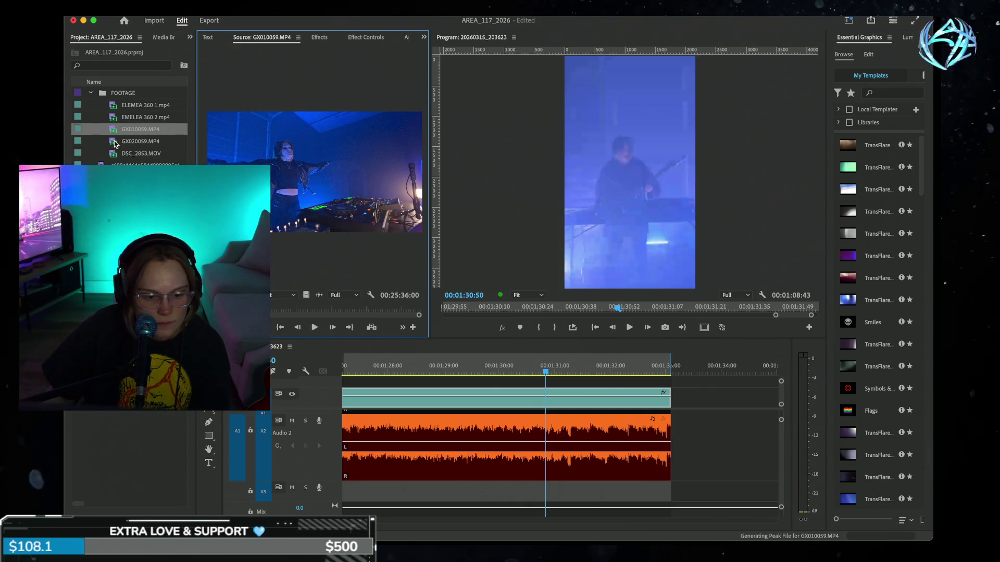
double_click(116, 142)
double_click(115, 155)
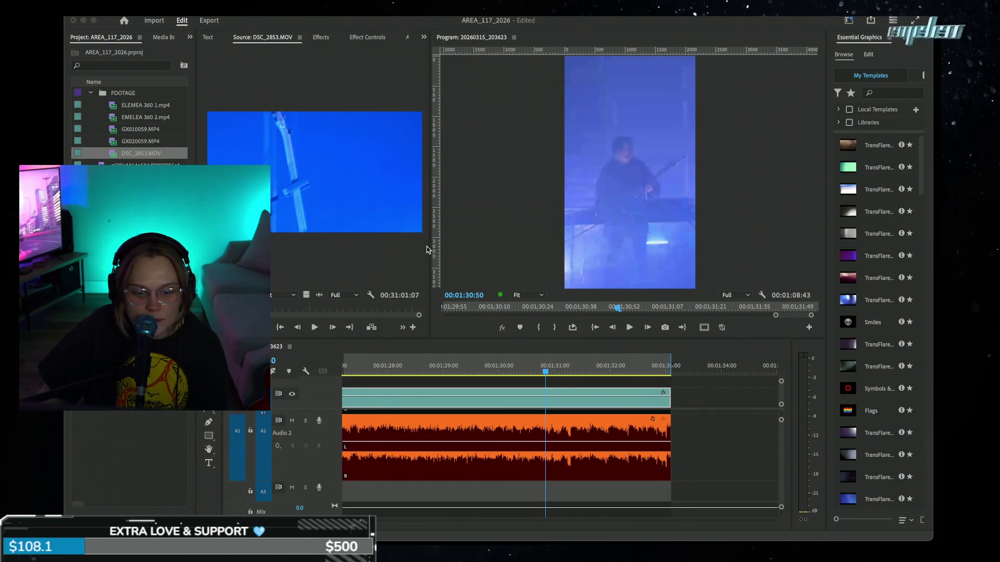
Step: Widen the source viewer and play DSC_2853.MOV maximized, then stop and restore the layout
mouse_move(431, 250)
mouse_down()
mouse_move(781, 239)
mouse_move(756, 237)
mouse_up()
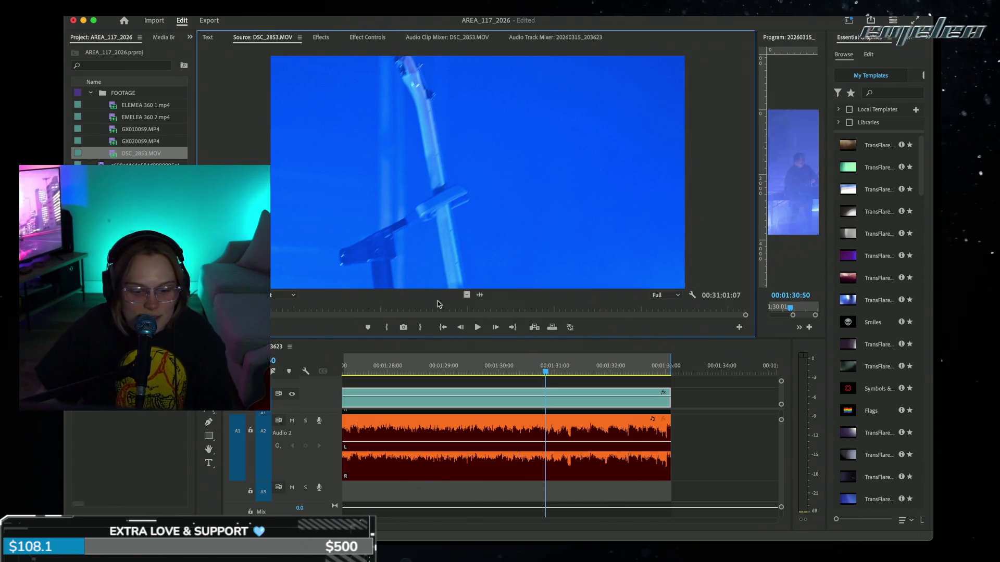
key(space)
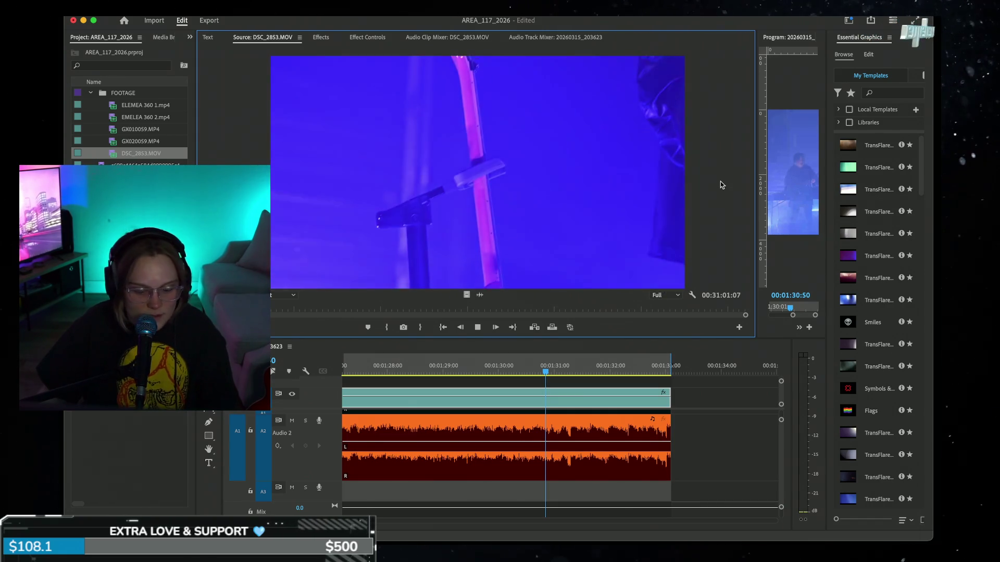
key(grave)
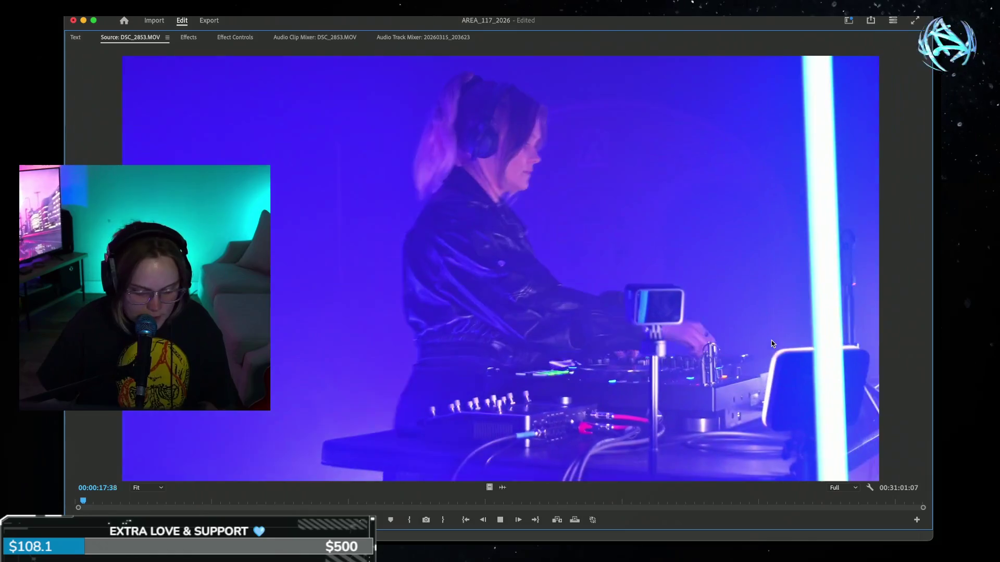
key(space)
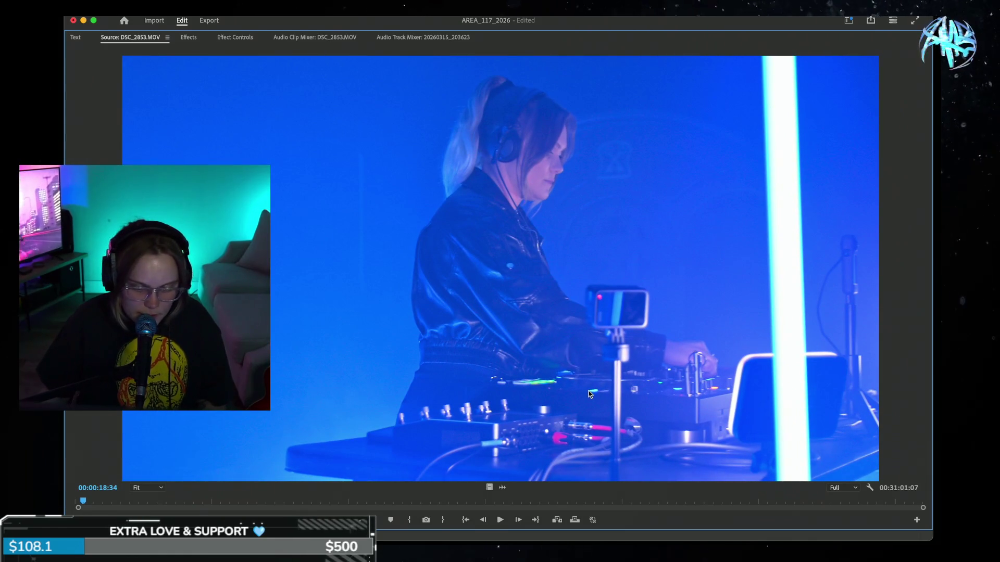
key(grave)
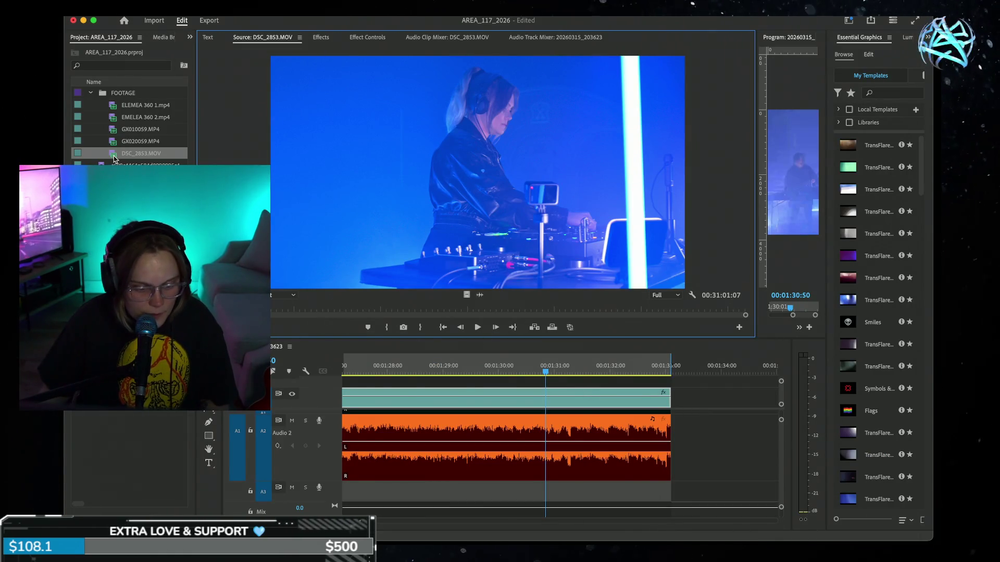
Step: Create a new sequence from DSC_2853.MOV and drop the audio clip on A2 at its start
right_click(114, 156)
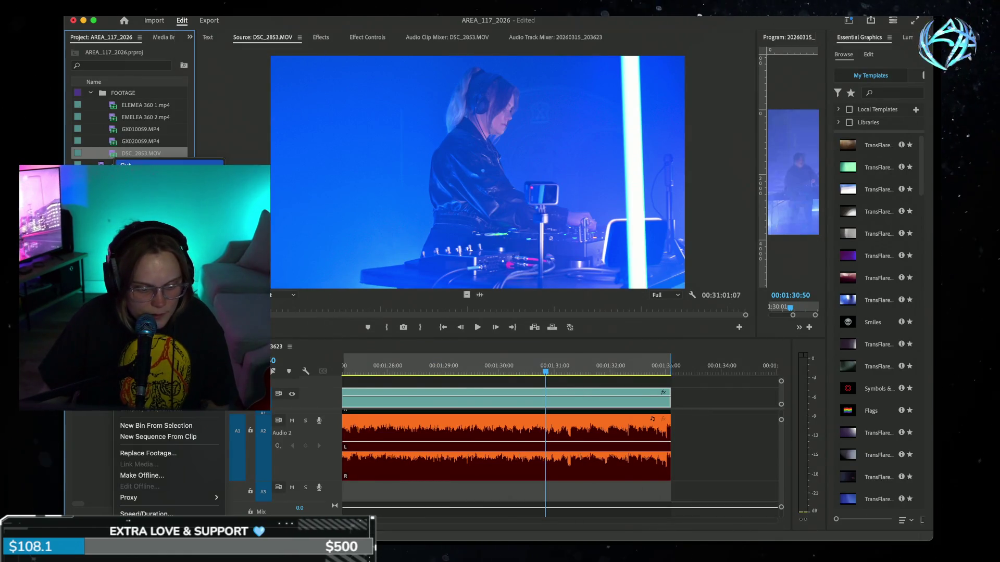
click(191, 439)
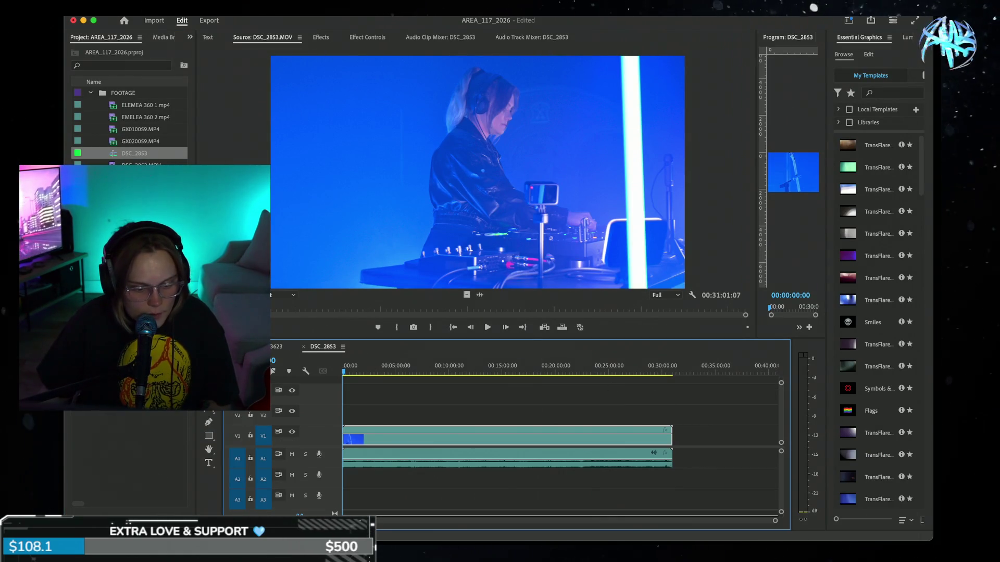
mouse_move(326, 355)
mouse_down()
mouse_move(341, 495)
mouse_move(342, 479)
mouse_up()
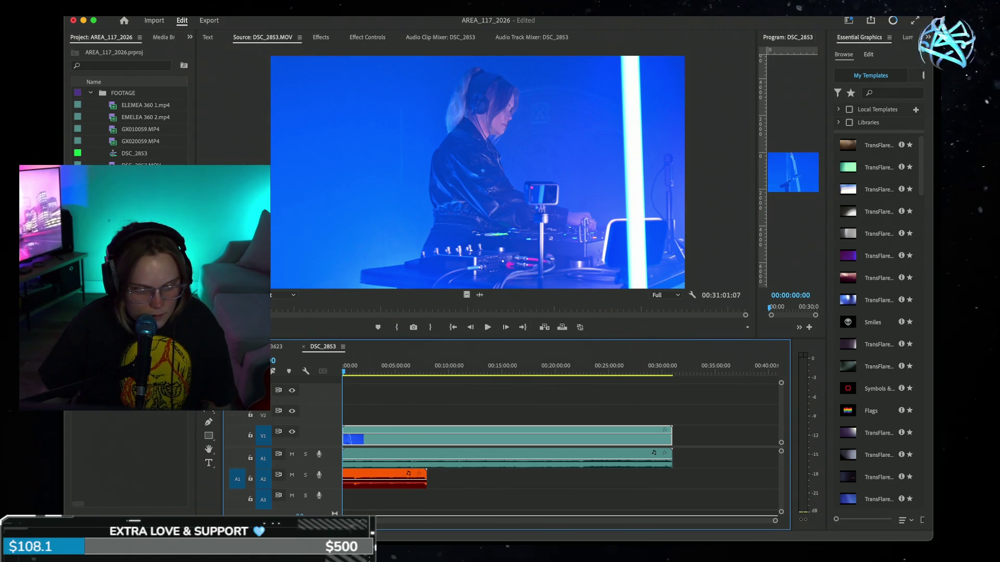
Step: Reload DSC_2853.MOV in the source viewer and skim through its footage
double_click(114, 141)
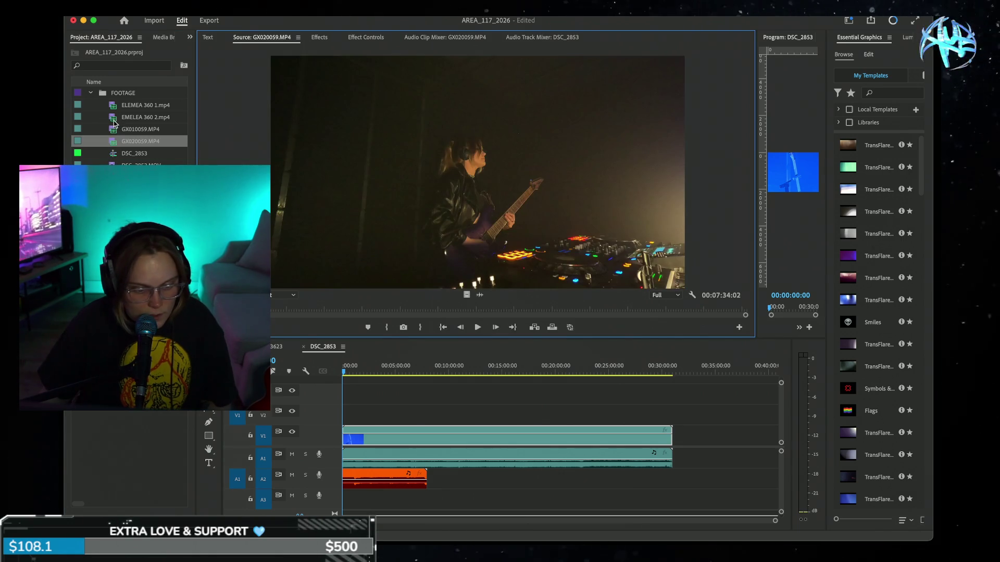
double_click(113, 164)
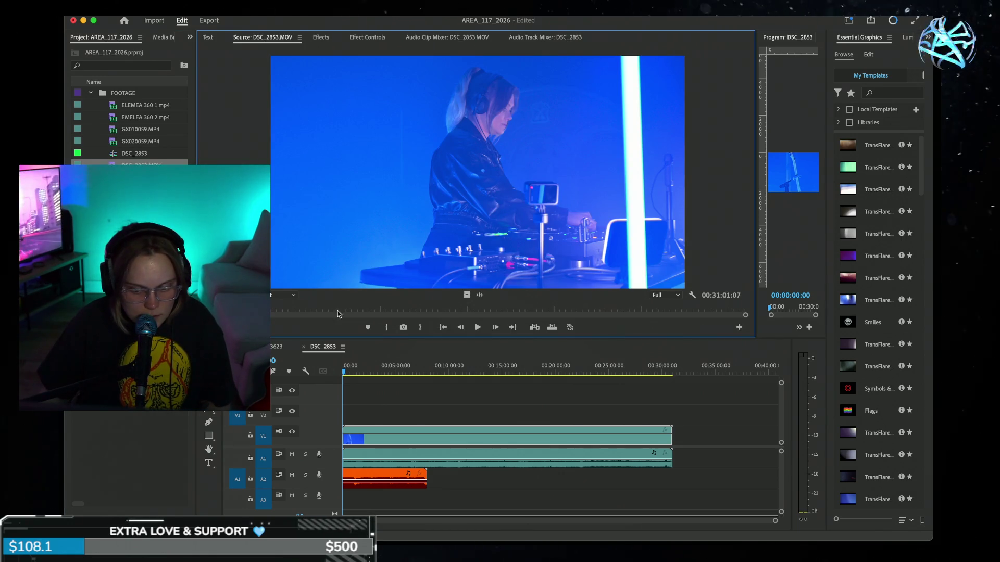
drag(314, 307, 471, 327)
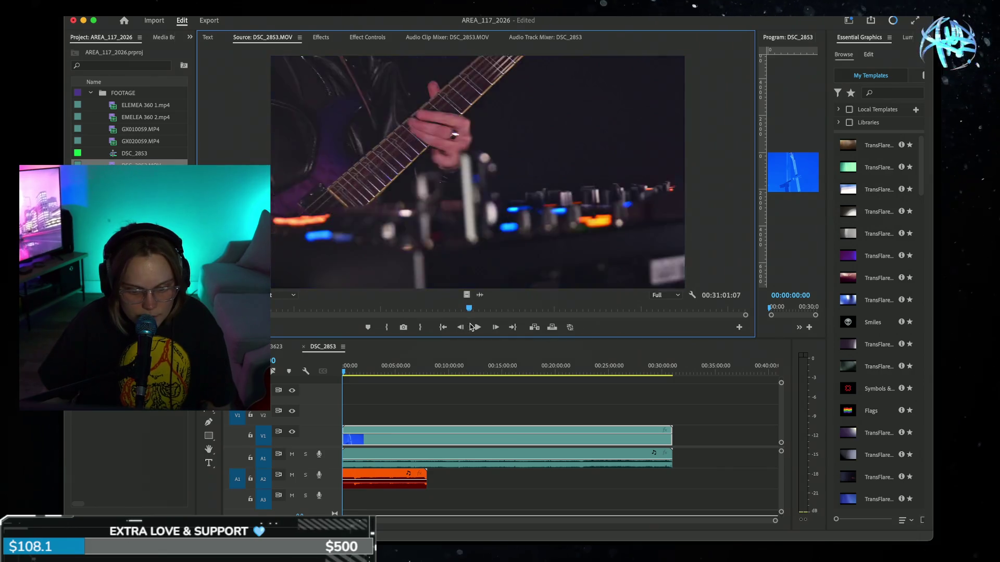
Step: Enlarge the audio tracks, trim the end of the A2 clip, and open it in the source viewer
click(323, 374)
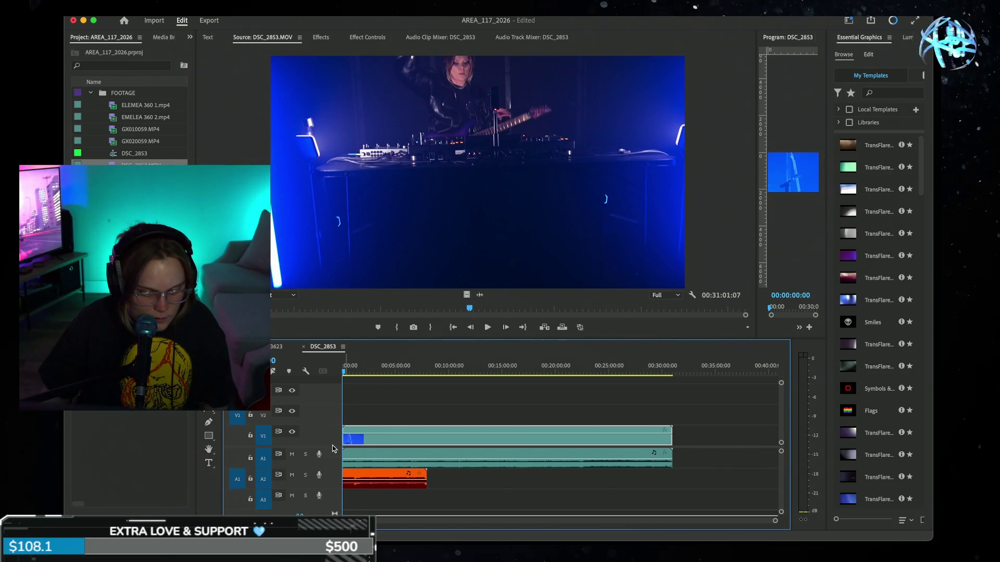
drag(332, 448, 333, 425)
click(436, 371)
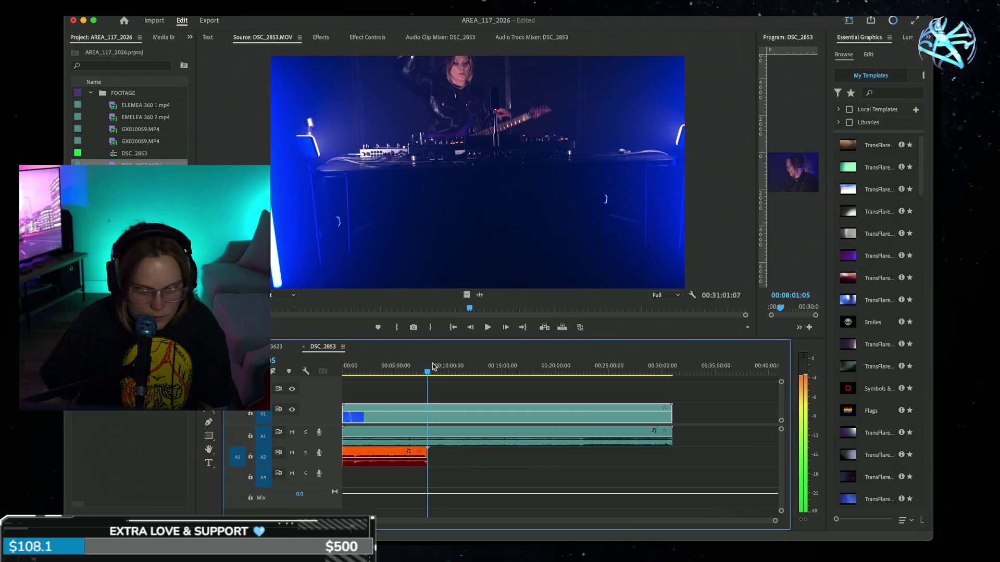
drag(437, 371, 521, 371)
drag(429, 451, 426, 451)
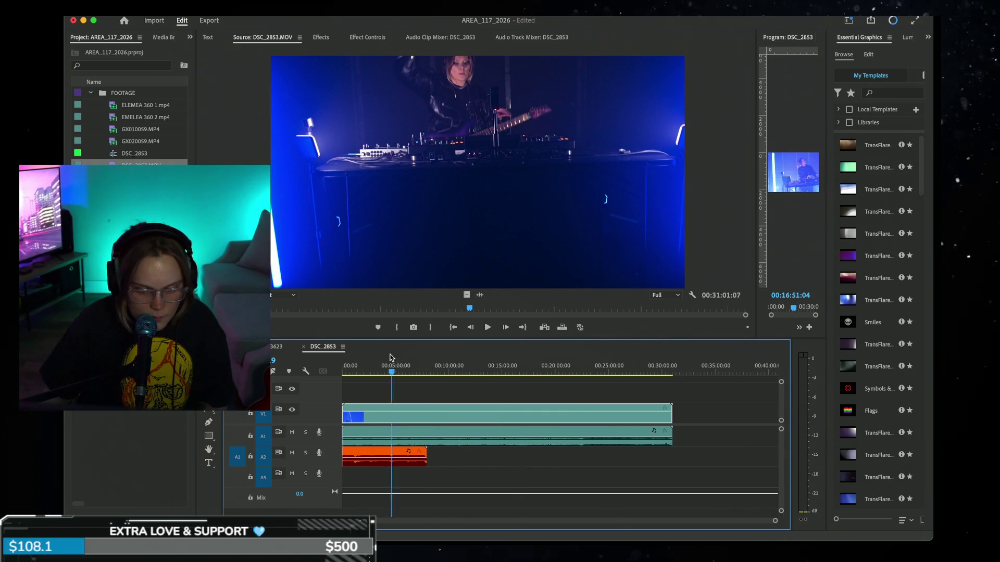
click(356, 371)
double_click(368, 457)
Step: Show the original AREA117 audio mix in the source viewer and drop it onto track A2
key(f)
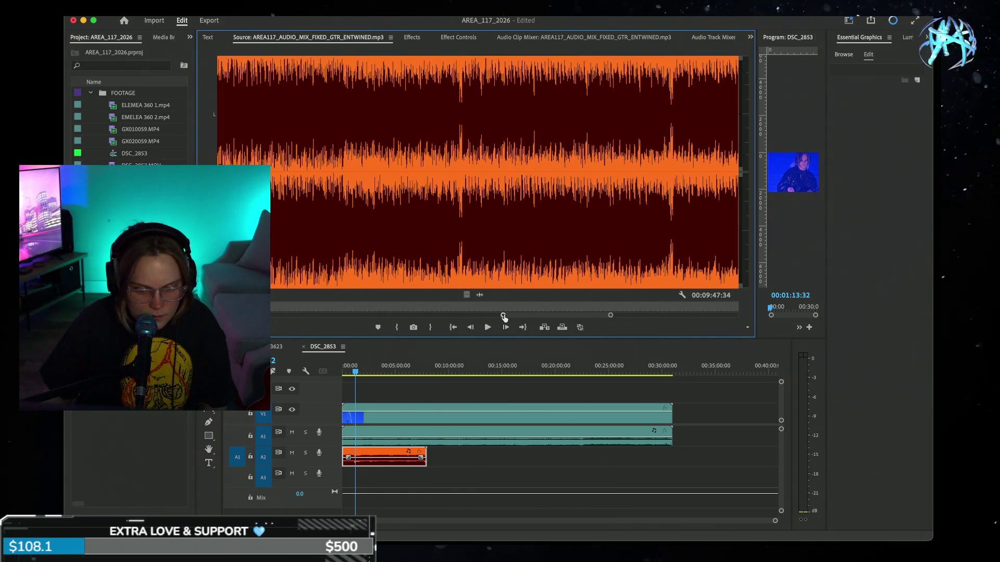
drag(503, 315, 561, 308)
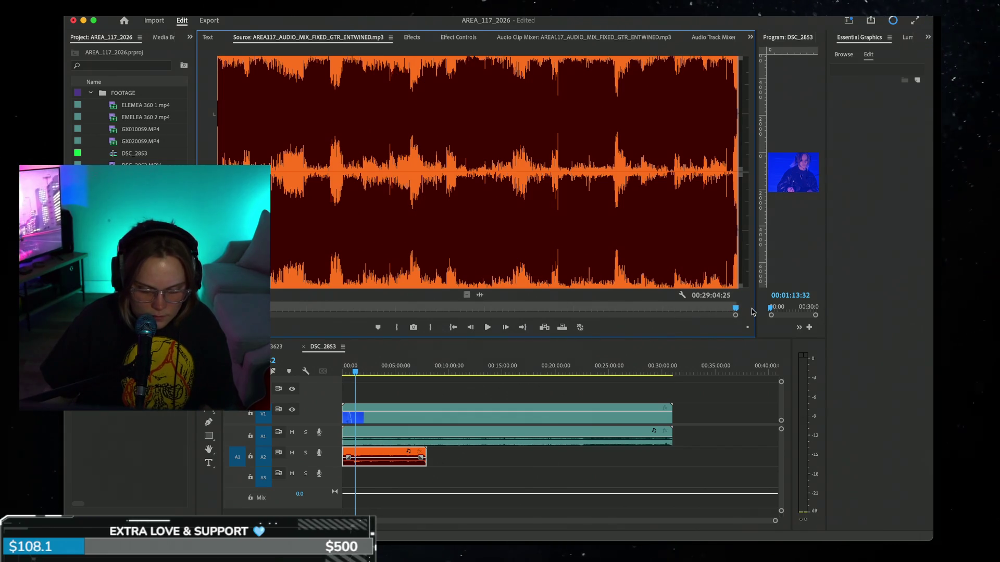
mouse_move(480, 295)
mouse_down()
mouse_move(438, 469)
mouse_move(348, 456)
mouse_move(386, 454)
mouse_up()
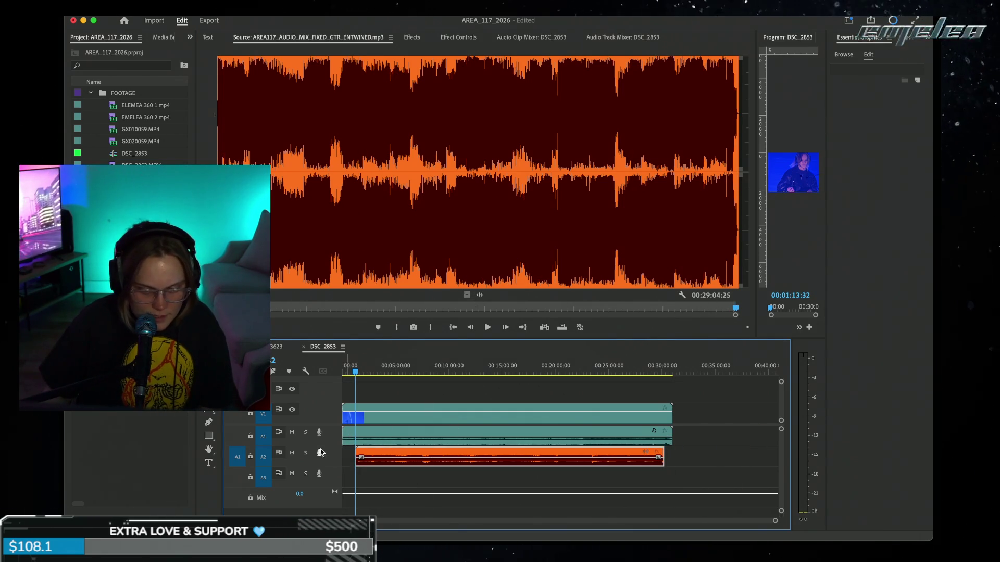
Step: Expand Audio 1 and Audio 2, enlarge the program monitor, zoom the timeline, and play from the start
double_click(329, 465)
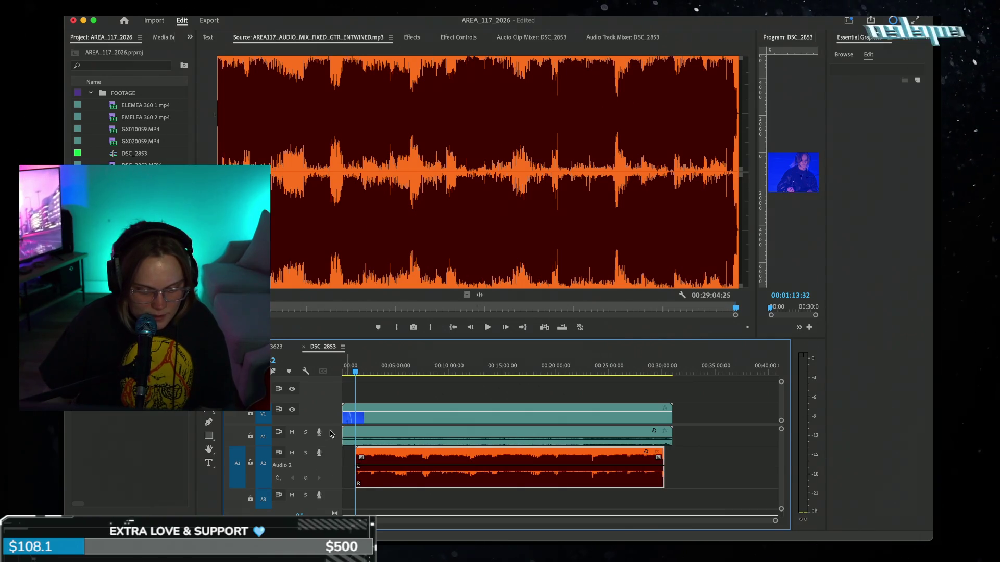
drag(331, 425, 342, 389)
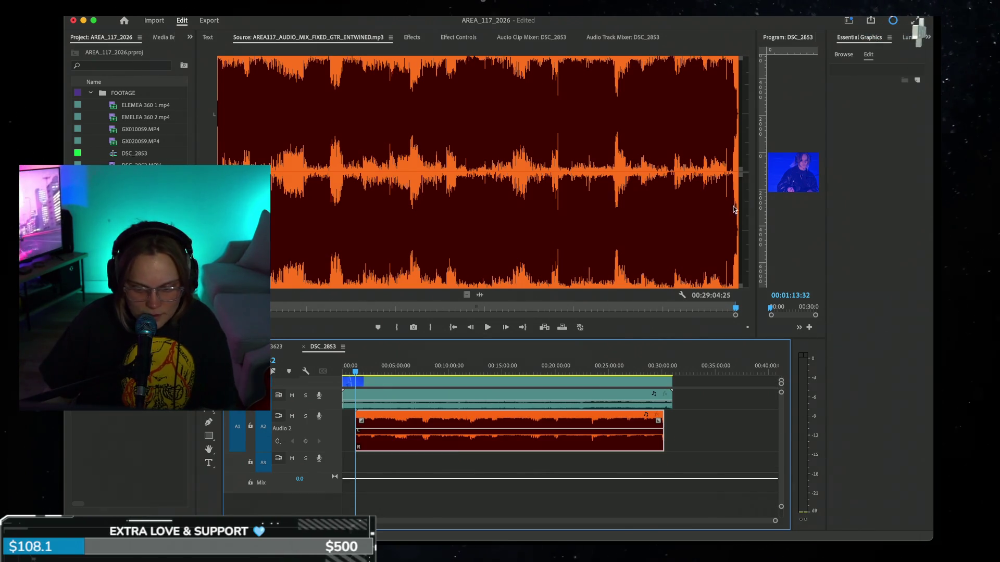
mouse_move(763, 208)
mouse_down()
mouse_move(342, 250)
mouse_move(316, 264)
mouse_up()
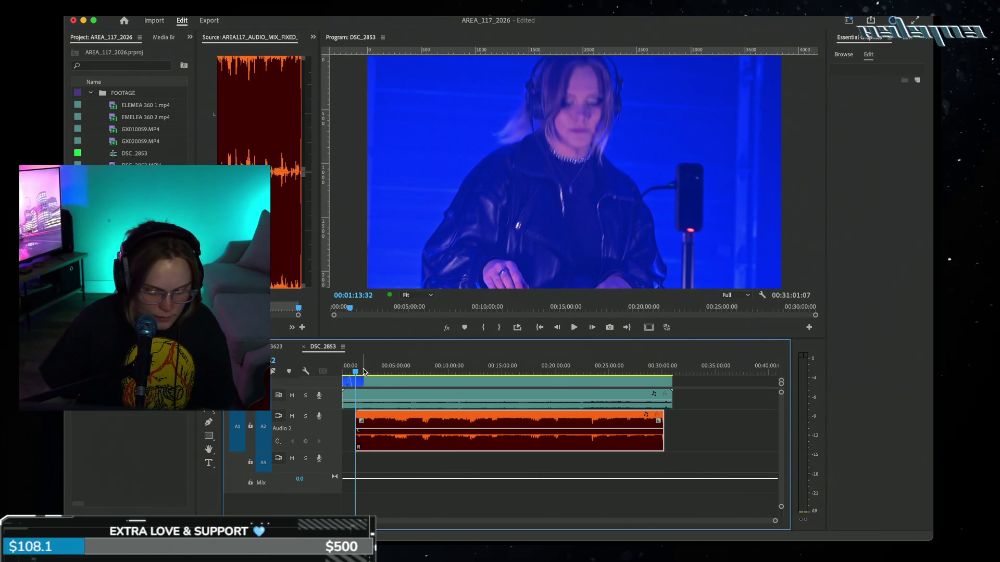
key(equal)
key(equal)
key(equal)
drag(317, 411, 363, 457)
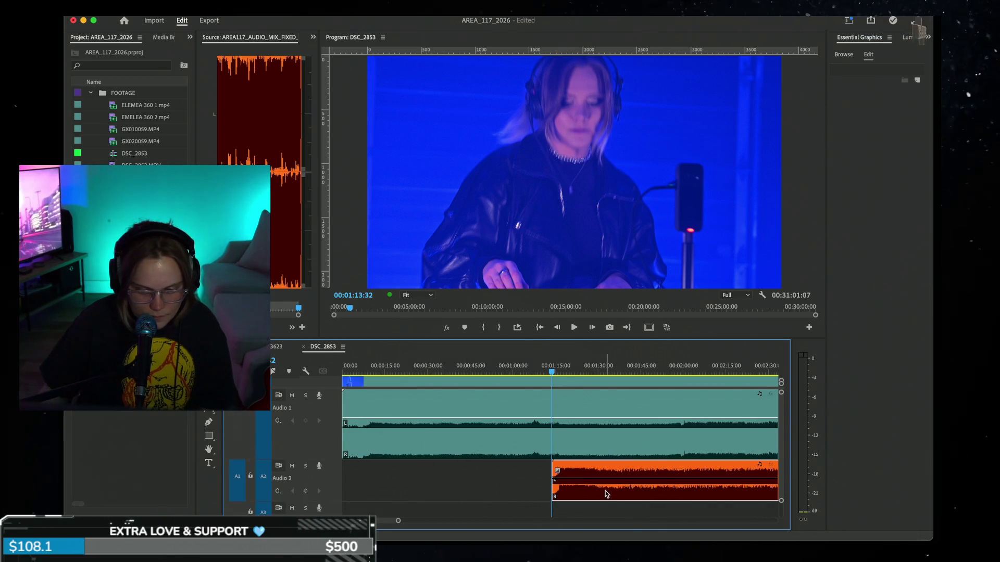
click(343, 369)
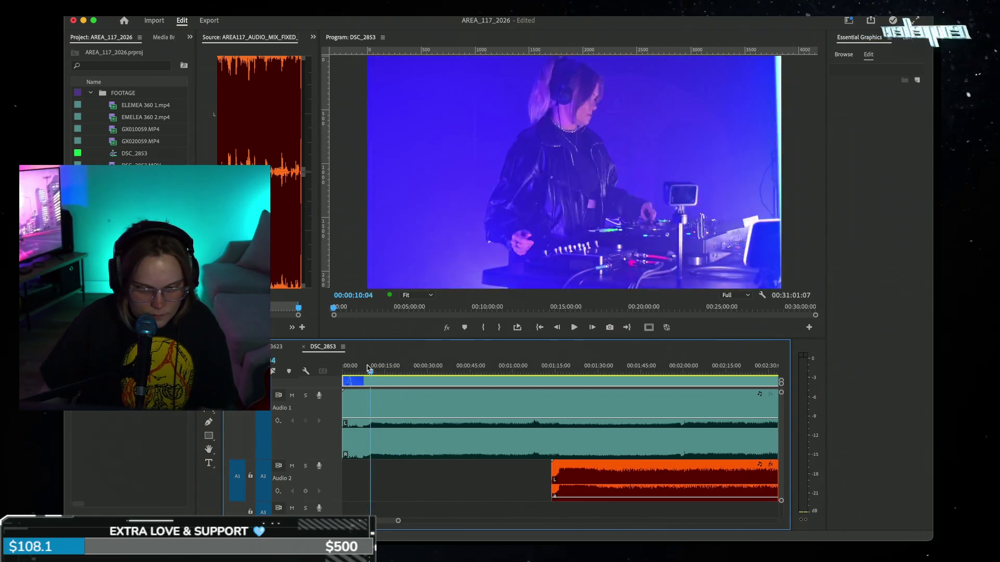
key(space)
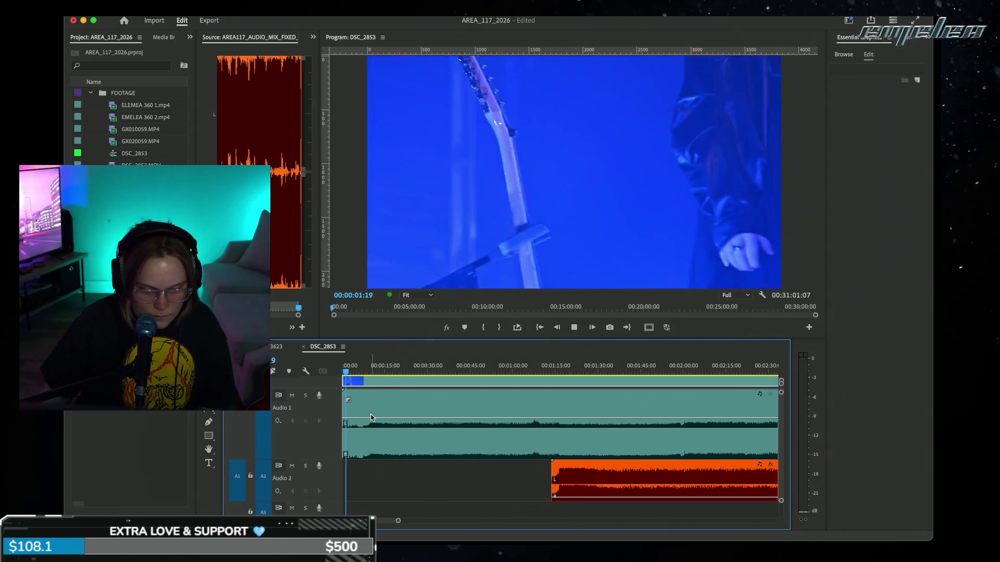
Step: Find the sync point near seven seconds and move the mix clip to start there
click(363, 372)
drag(363, 371, 360, 372)
mouse_move(569, 476)
mouse_down()
mouse_move(386, 475)
mouse_move(394, 459)
mouse_up()
key(equal)
key(equal)
key(equal)
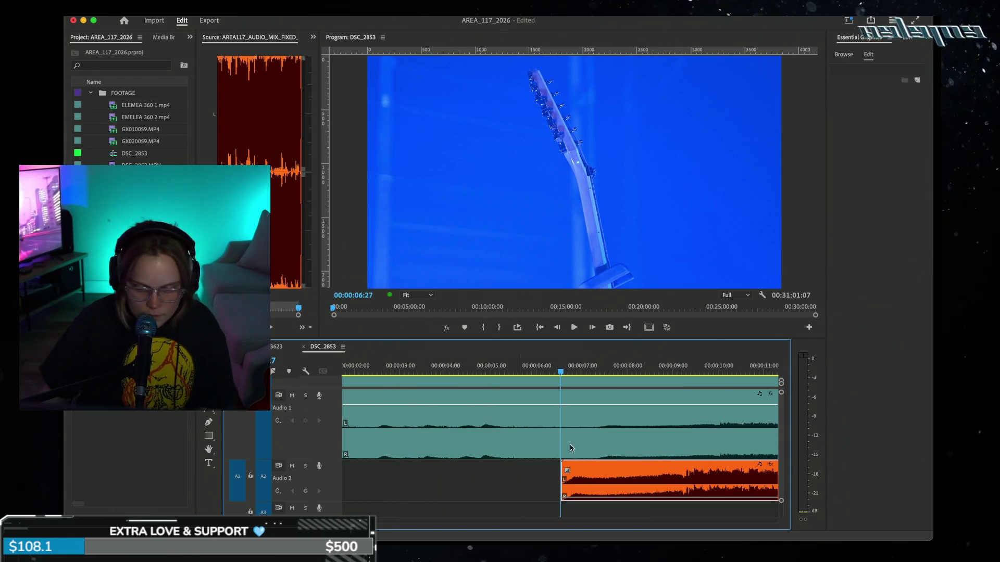
drag(656, 474, 687, 474)
Step: Zoom in and nudge the mix clip two frames later, to about 00:00:07:11
key(equal)
key(equal)
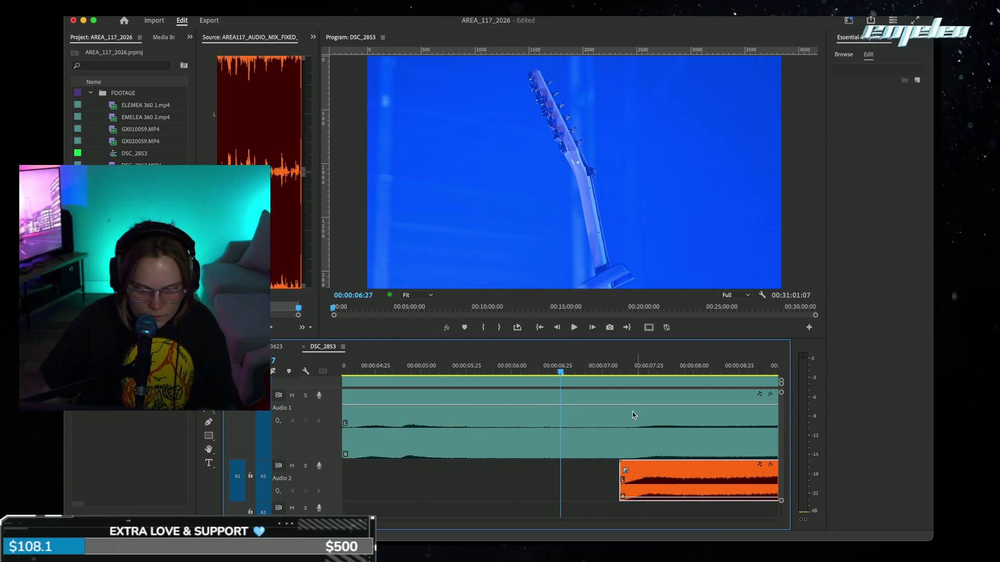
click(729, 367)
scroll(557, 425, down, 5)
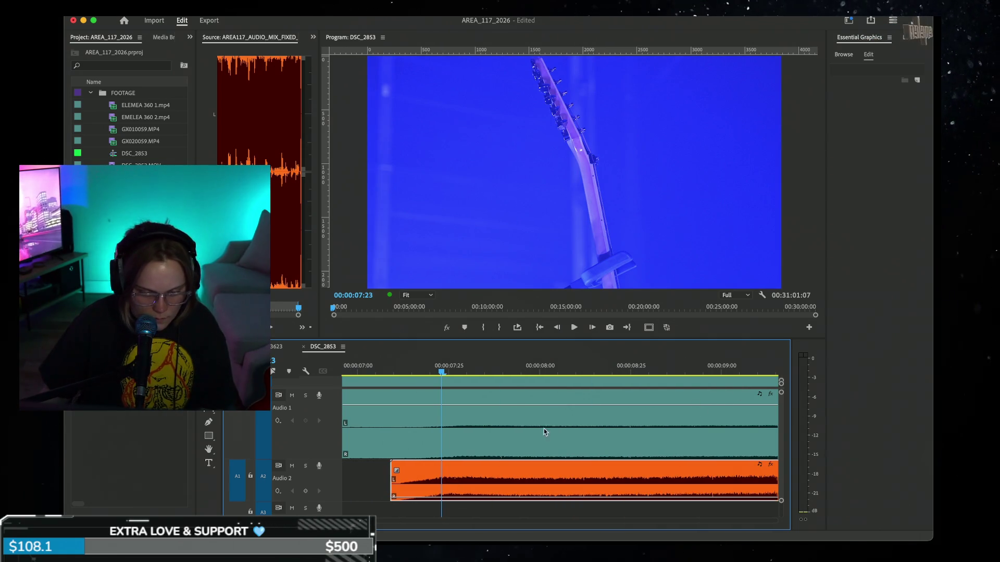
drag(462, 479, 470, 479)
key(equal)
key(equal)
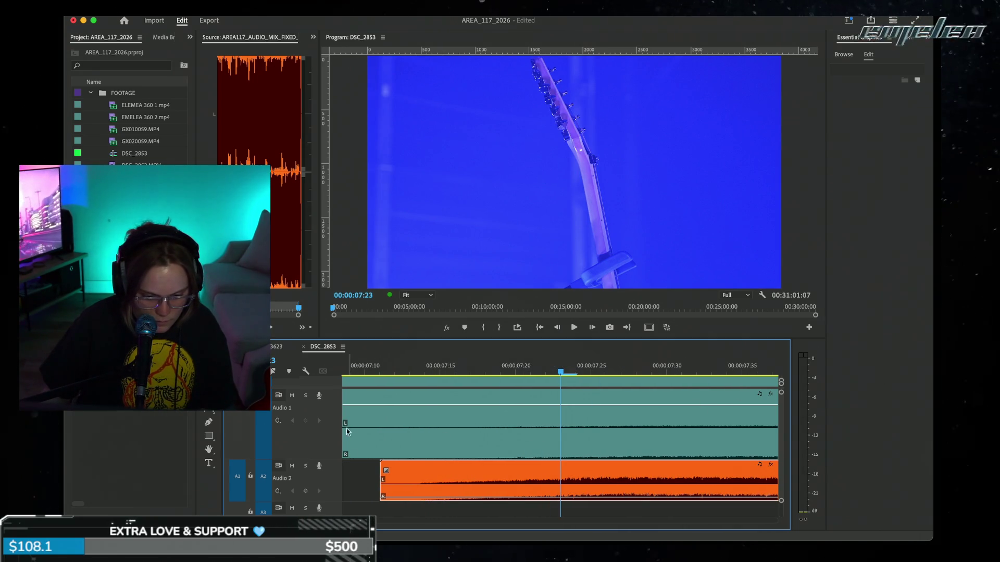
drag(327, 459, 327, 480)
scroll(395, 474, down, 2)
scroll(642, 448, right, 10)
scroll(619, 469, right, 10)
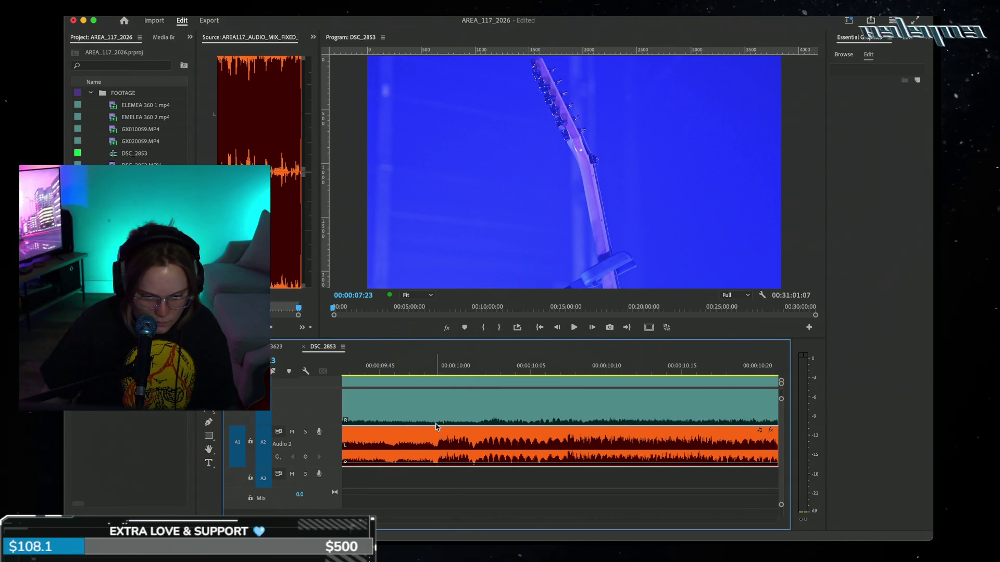
Step: Shift the mix clip later and slip its content to match camera audio at 00:00:10:02
scroll(555, 438, left, 1)
mouse_move(538, 448)
mouse_down()
mouse_move(567, 448)
mouse_move(559, 442)
mouse_up()
click(529, 371)
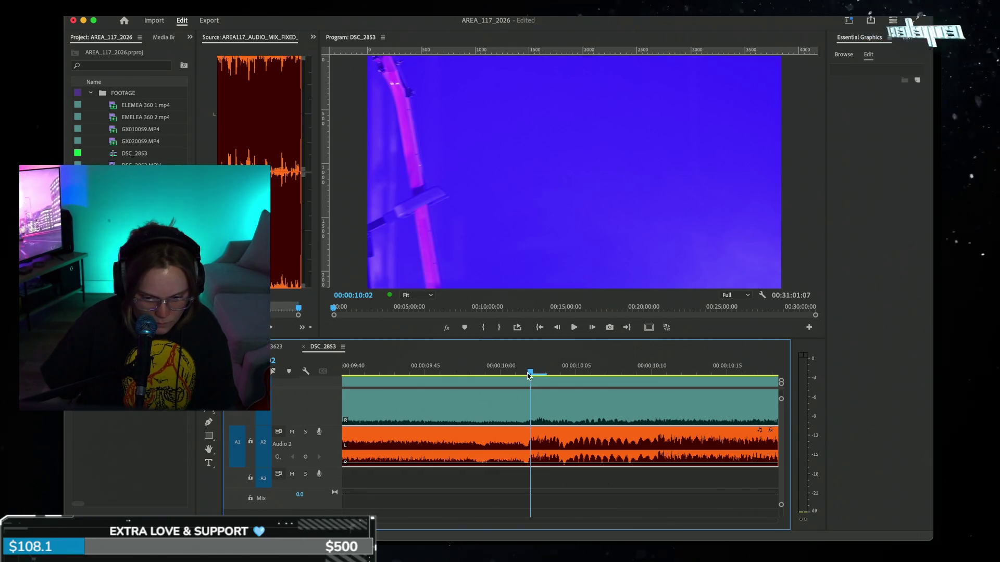
drag(540, 451, 542, 451)
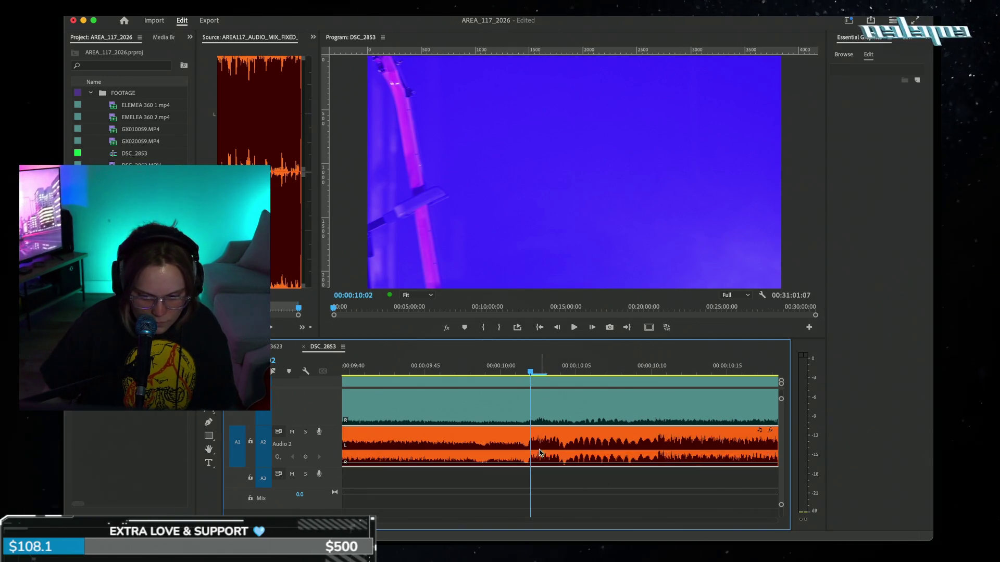
Step: Switch the timeline ruler to show audio time units
right_click(542, 451)
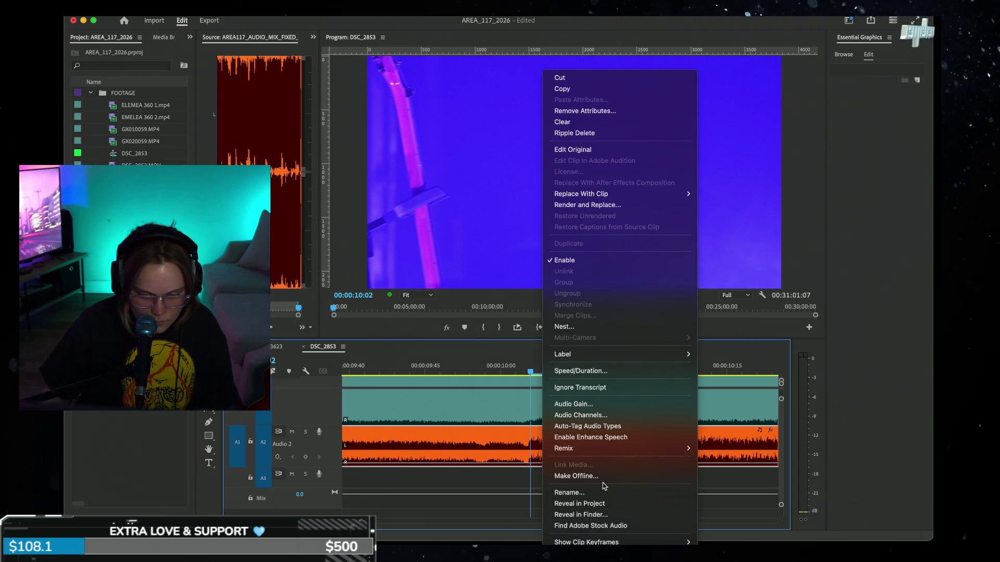
right_click(453, 368)
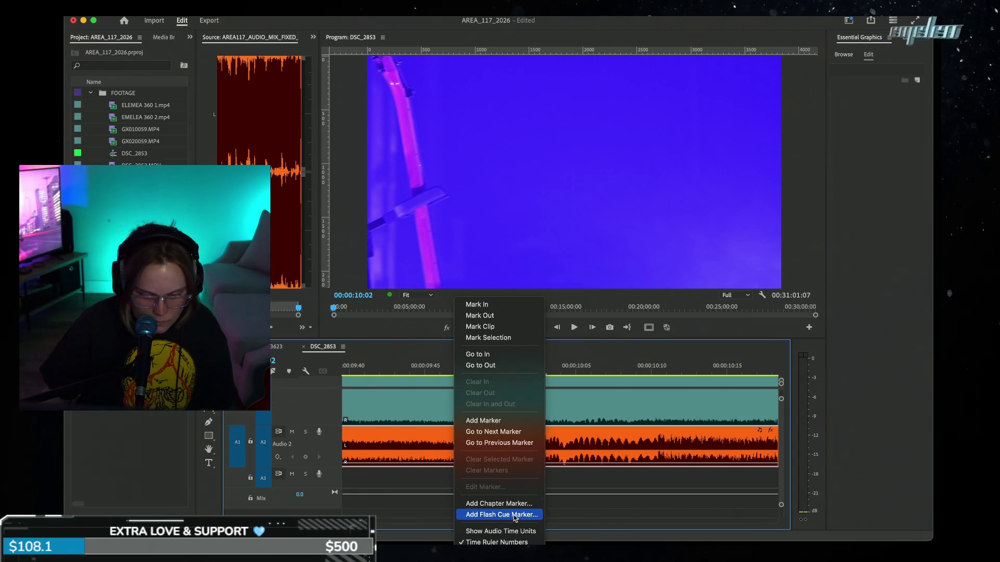
click(507, 531)
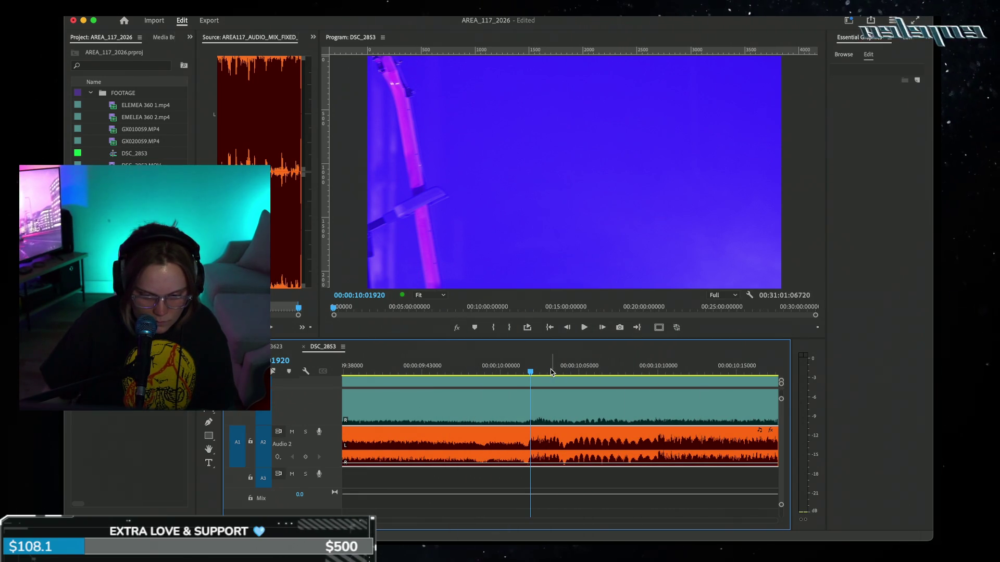
Step: Zoom in on the waveforms and shift the mix clip earlier to match the camera audio
key(equal)
key(equal)
key(equal)
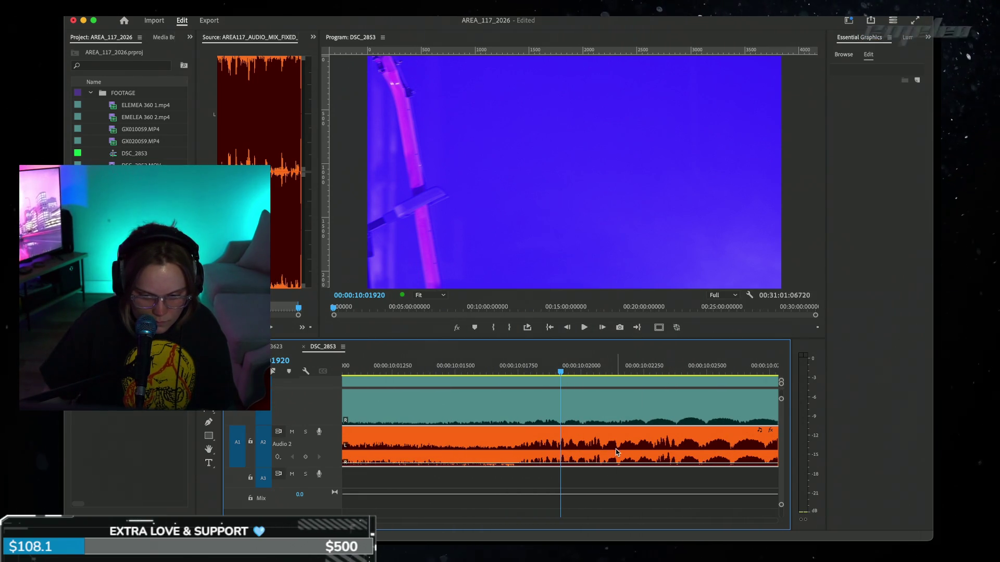
drag(561, 447, 568, 448)
key(equal)
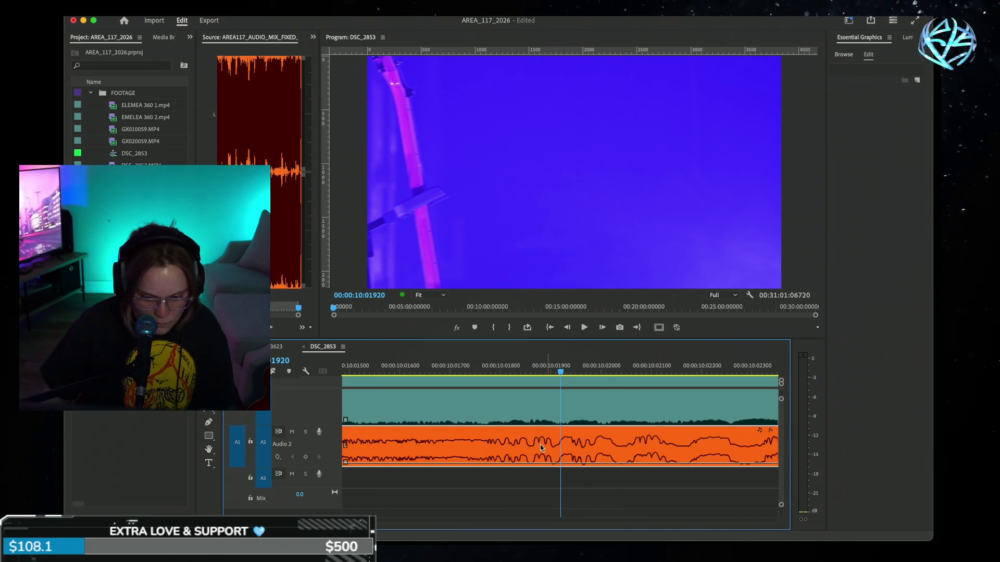
key(minus)
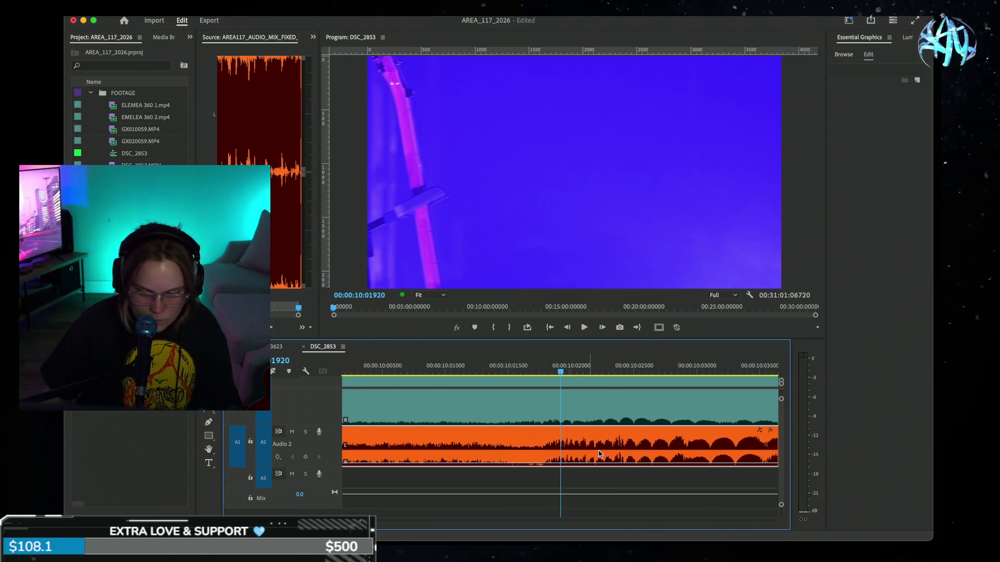
key(minus)
key(minus)
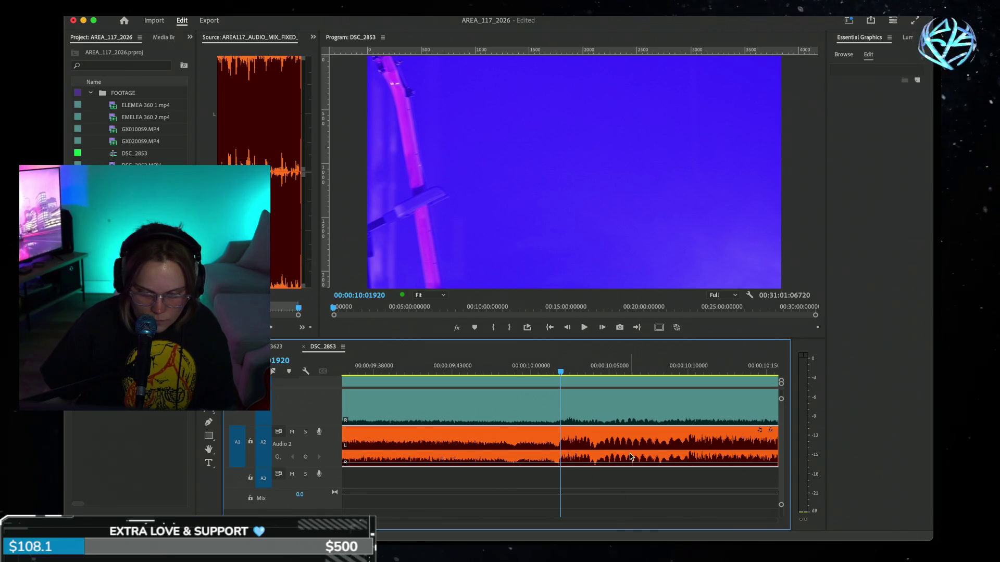
click(683, 365)
key(equal)
key(equal)
key(equal)
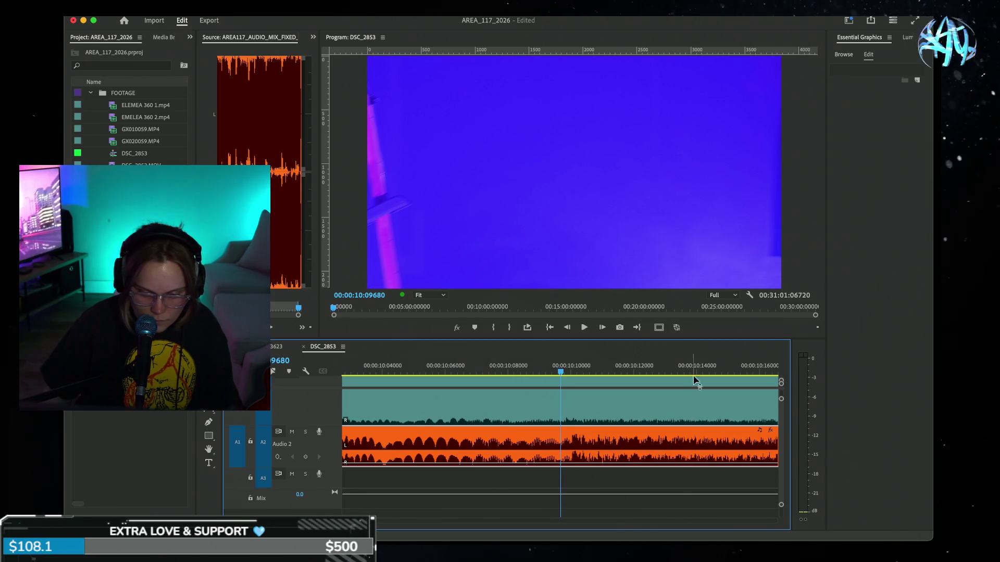
key(equal)
key(equal)
key(equal)
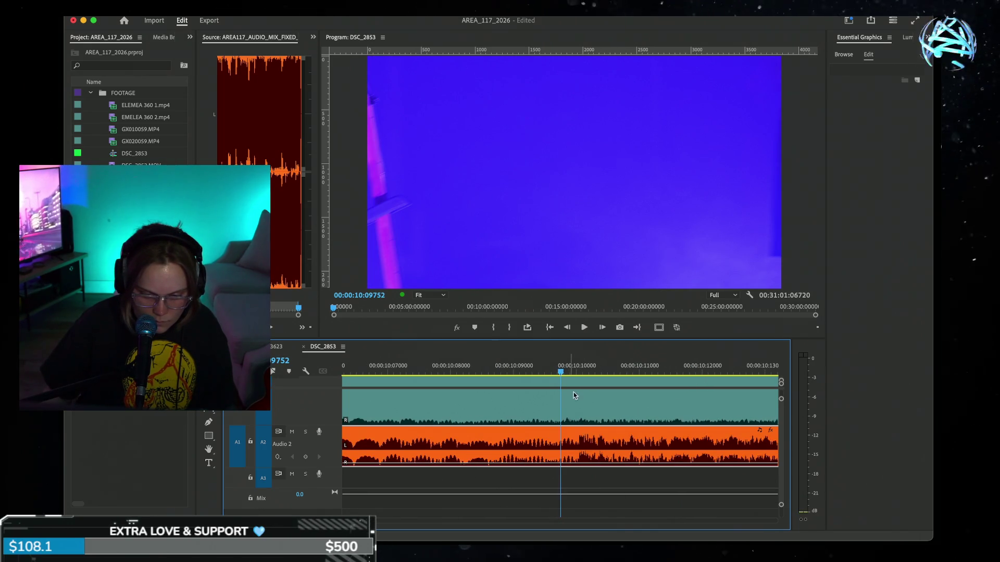
mouse_move(651, 443)
mouse_down()
mouse_move(604, 442)
mouse_move(670, 445)
mouse_move(619, 446)
mouse_up()
Step: Re-check the waveform alignment at several zoom levels, nudging the mix clip slightly earlier
key(equal)
key(equal)
key(minus)
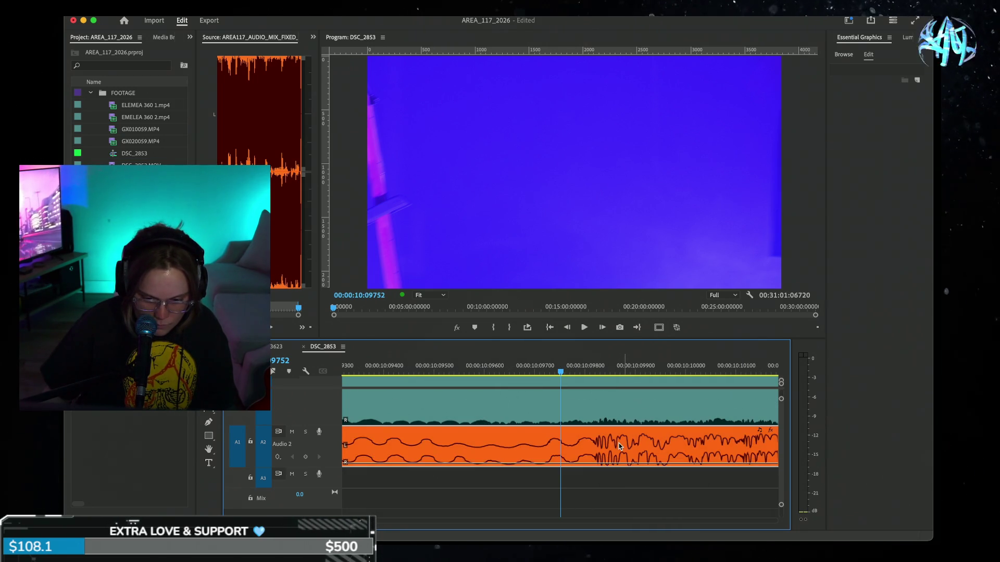
key(minus)
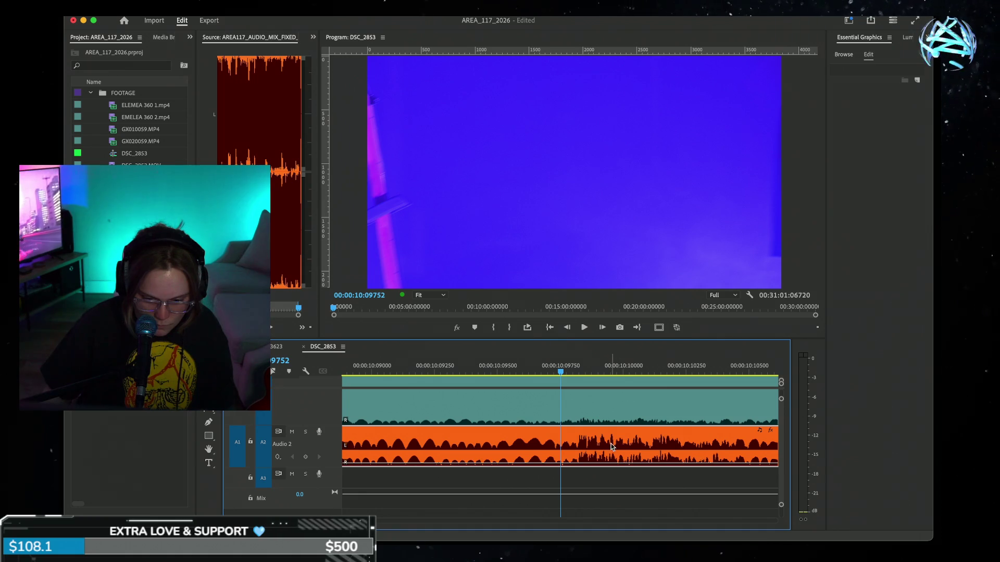
key(equal)
key(equal)
drag(651, 445, 646, 447)
key(minus)
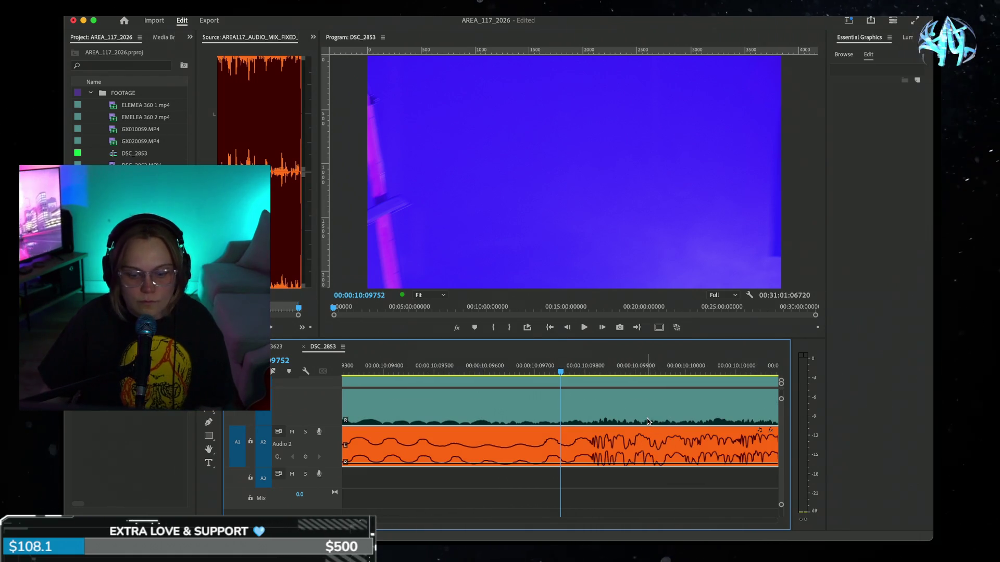
key(equal)
key(equal)
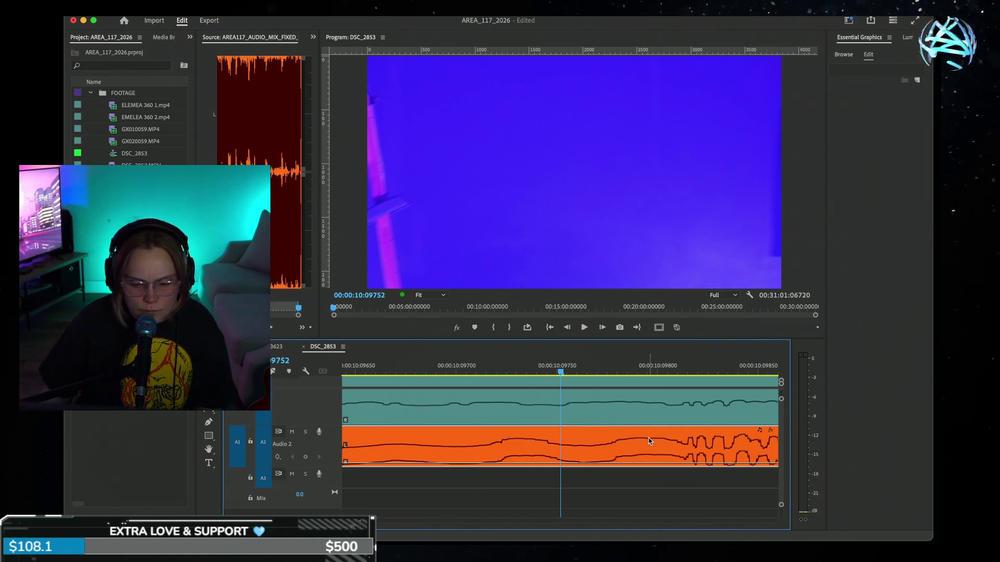
key(minus)
key(minus)
key(minus)
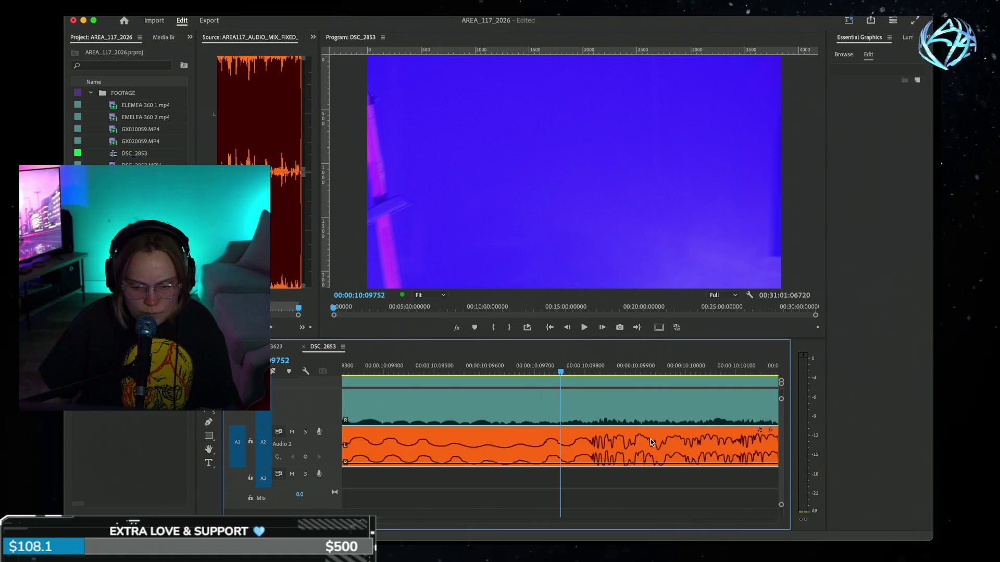
key(minus)
key(minus)
key(minus)
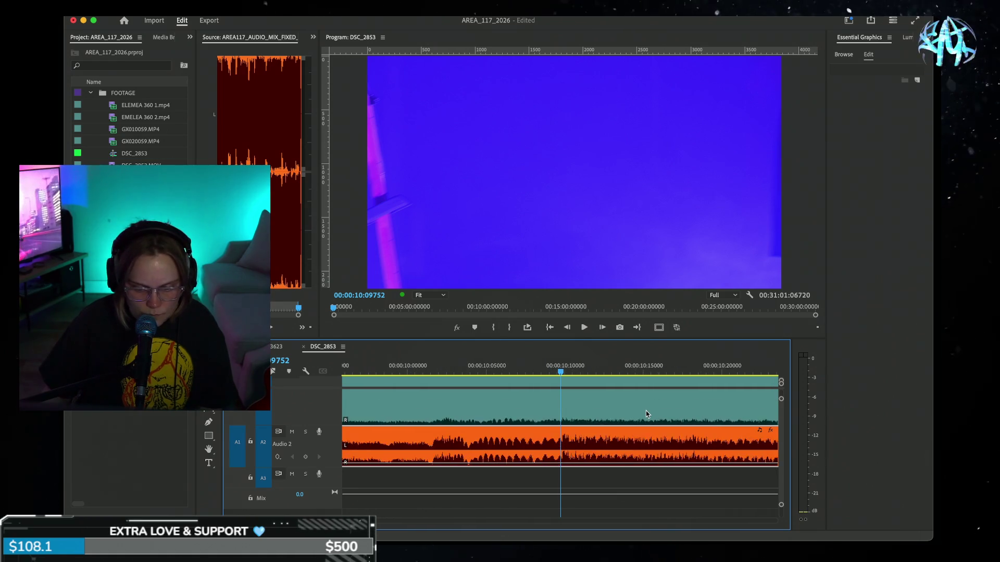
key(minus)
key(minus)
key(minus)
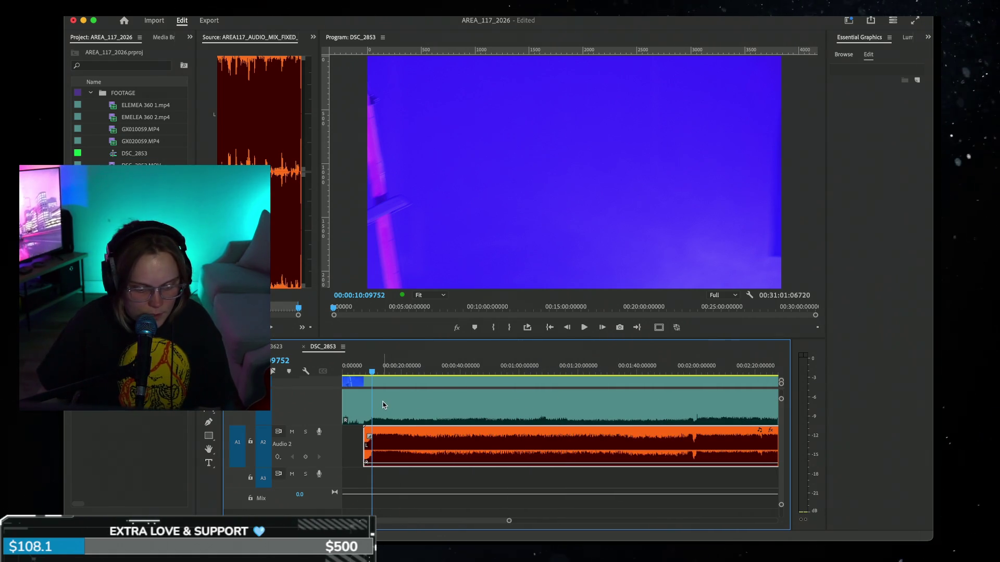
key(minus)
key(minus)
key(equal)
key(equal)
Step: Razor-cut the camera clip where the mix begins and switch the ruler back to frame timecode
key(c)
click(368, 386)
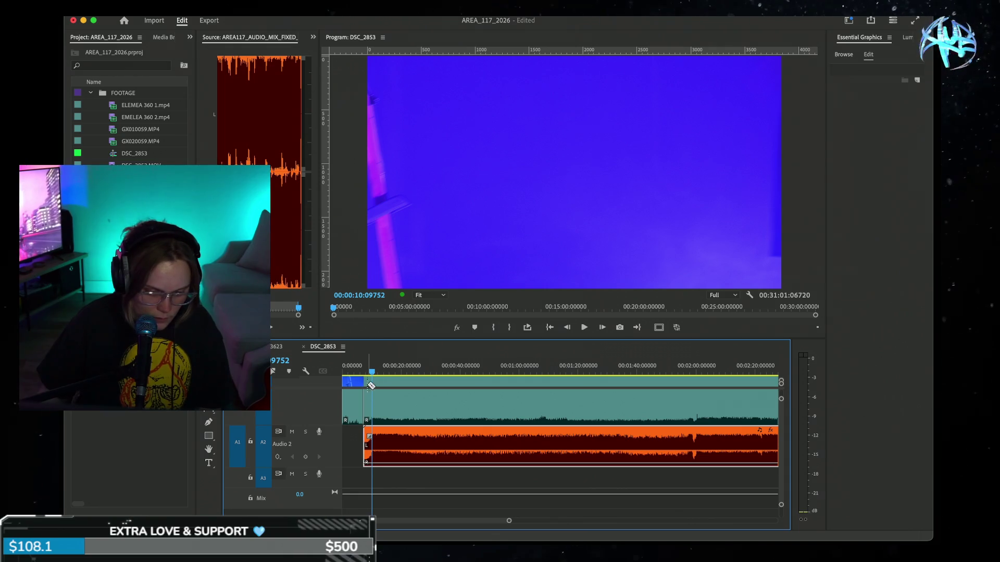
right_click(390, 364)
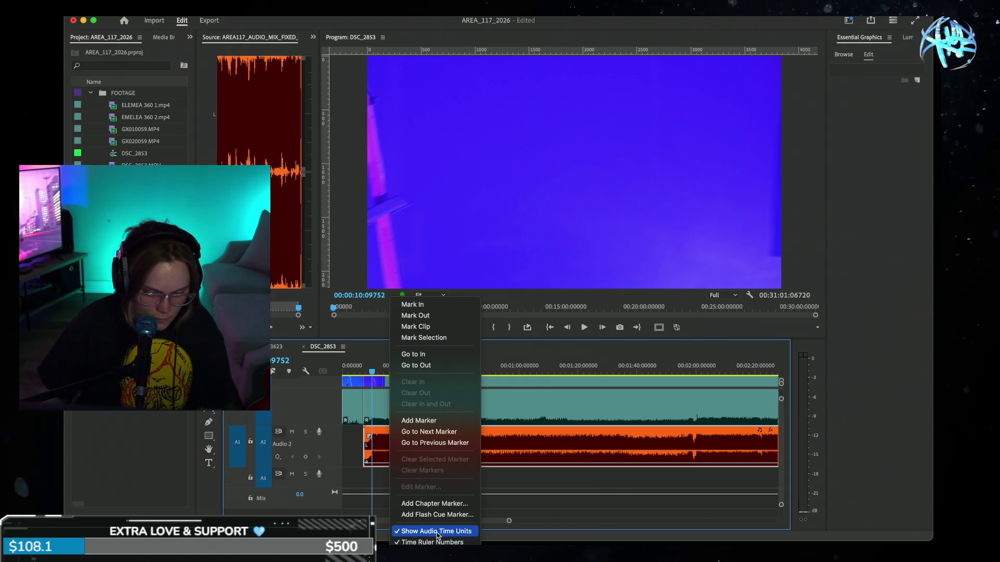
click(436, 531)
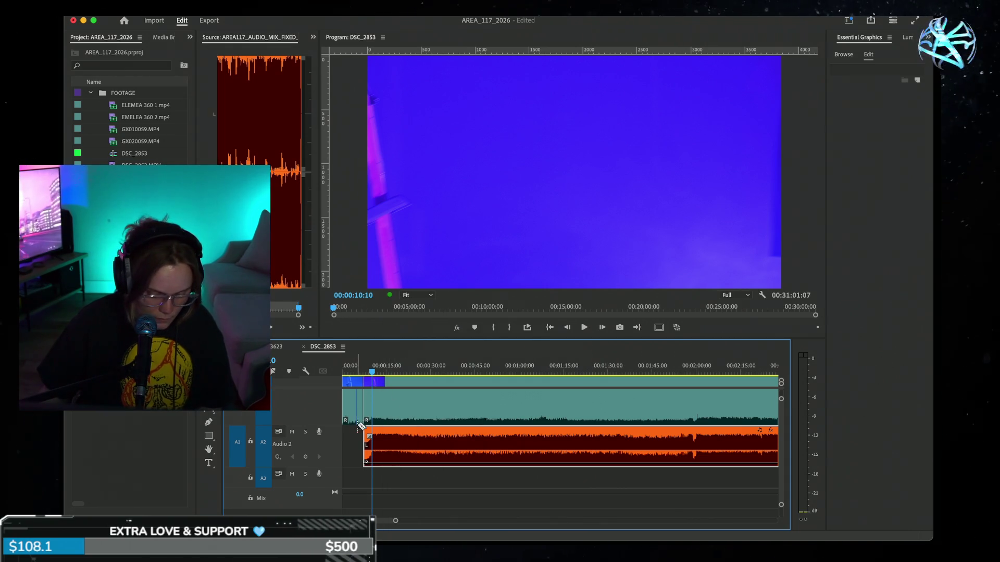
scroll(351, 440, up, 3)
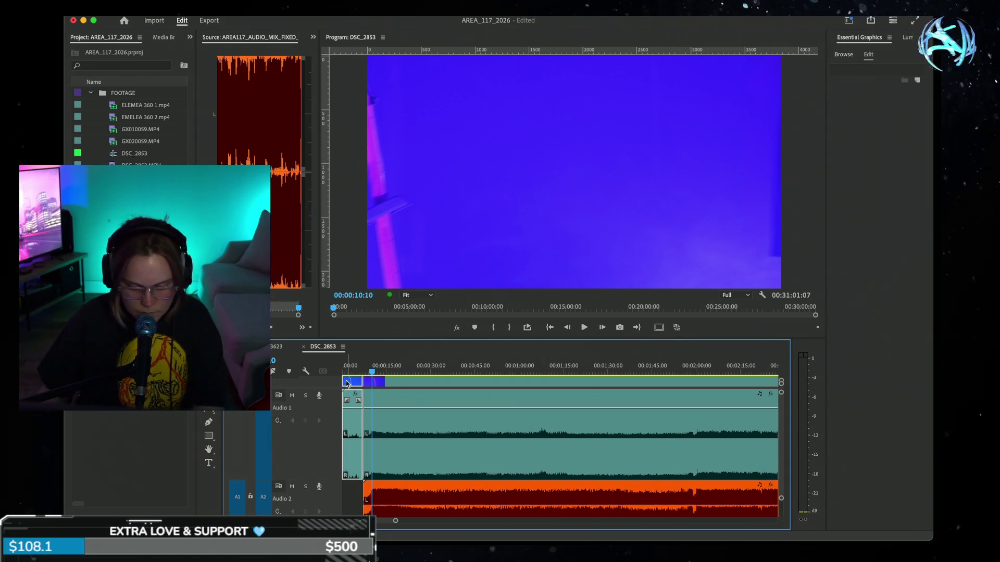
Step: Delete the camera clip's head piece and the leftover gap so clips start at zero
click(348, 381)
key(Delete)
click(349, 381)
key(Delete)
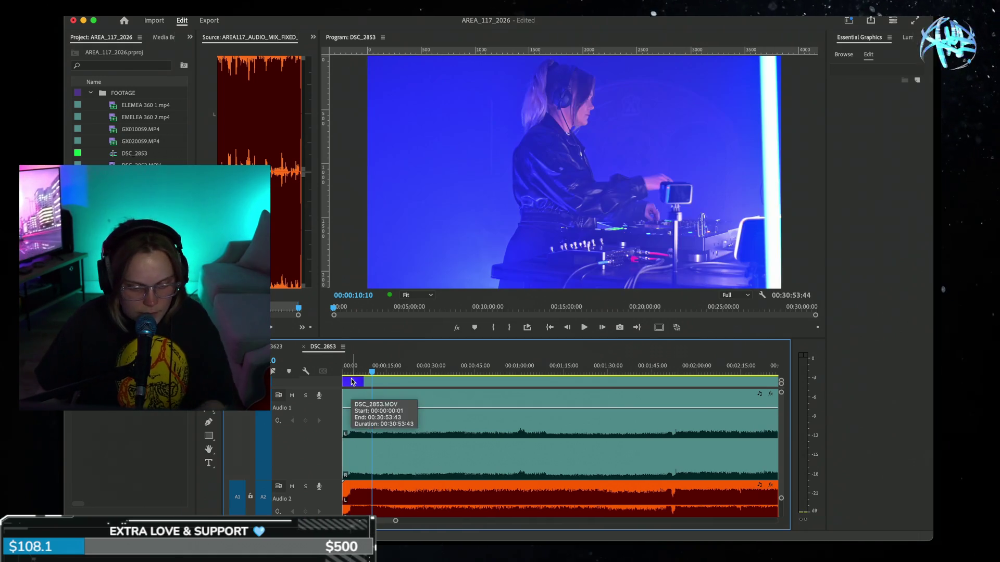
key(Home)
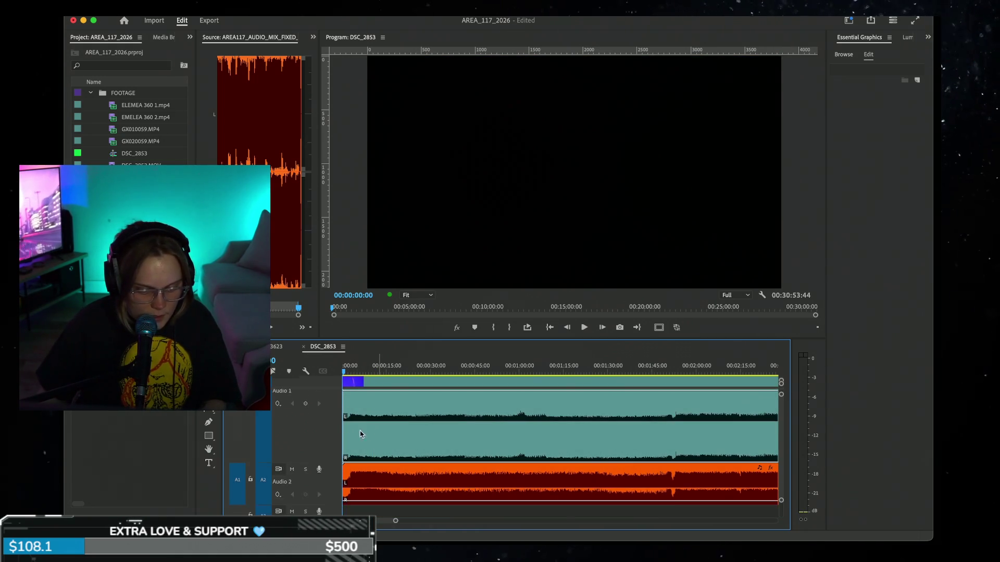
Step: Mute the Audio 1 camera sound, play the sequence, and lower the mix clip's volume
click(293, 396)
scroll(312, 428, up, 3)
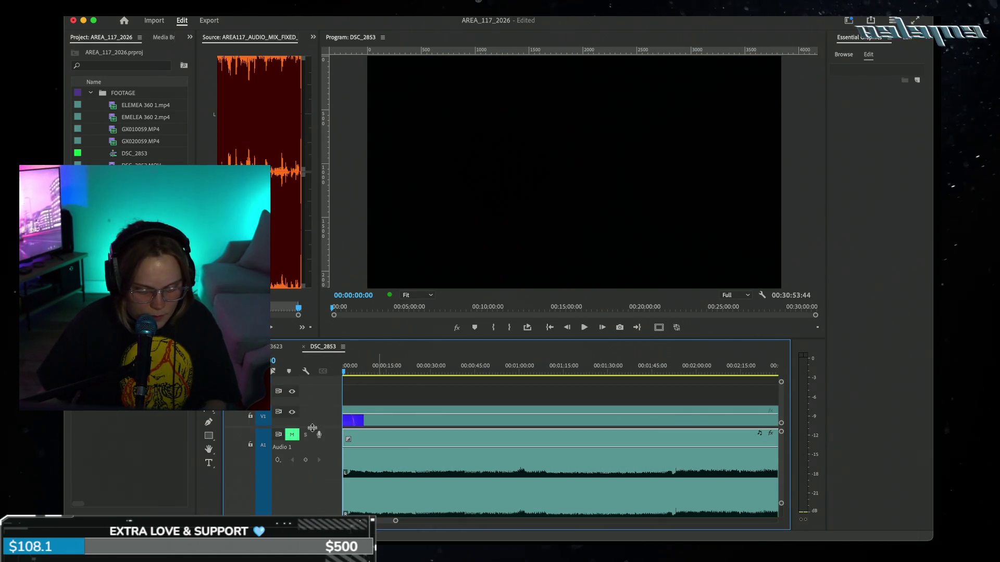
mouse_move(333, 423)
mouse_down()
mouse_move(336, 495)
mouse_move(336, 445)
mouse_up()
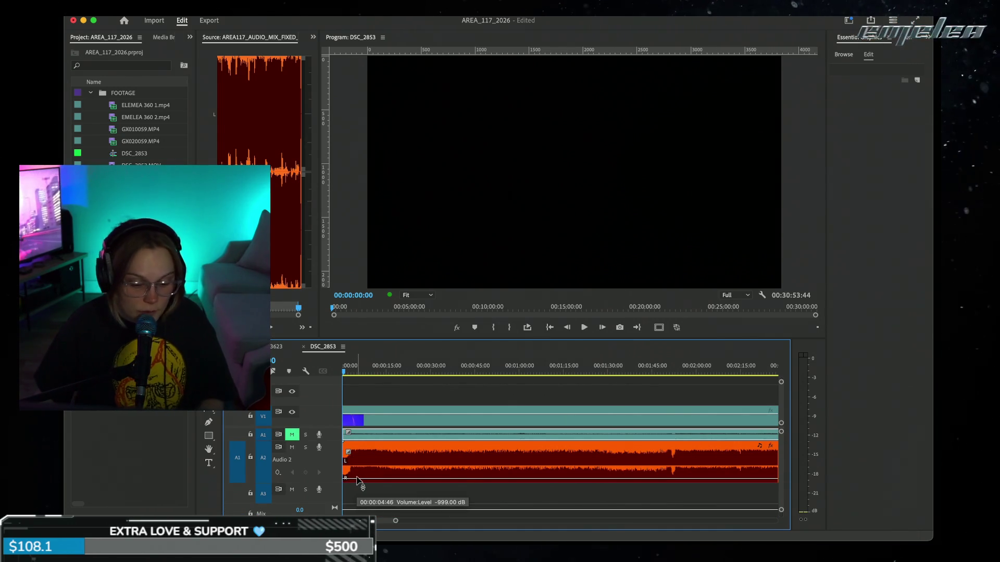
click(357, 479)
key(space)
drag(357, 480, 357, 482)
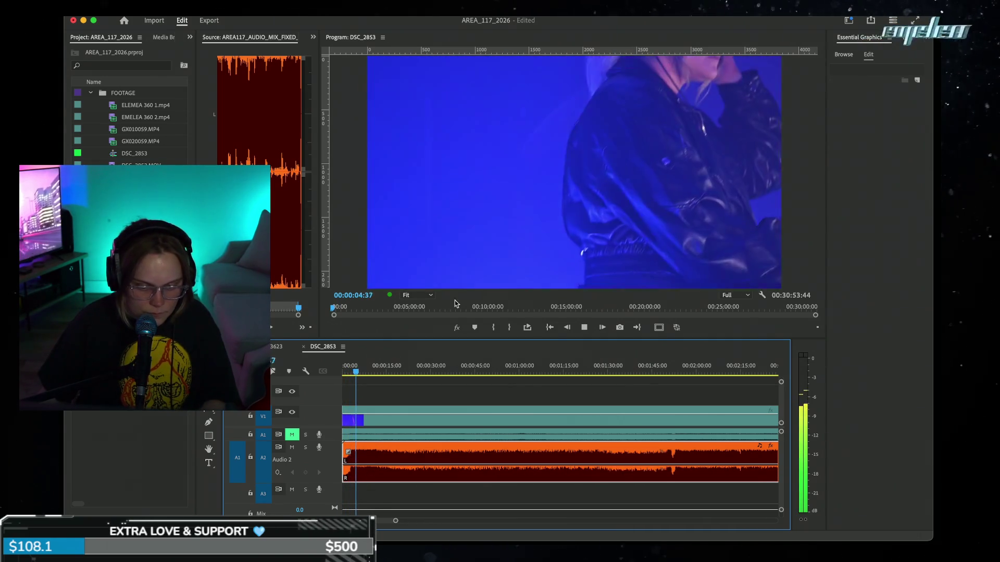
Step: Save the project with Cmd+S, resume playback, and maximize the program monitor to the full window
click(466, 297)
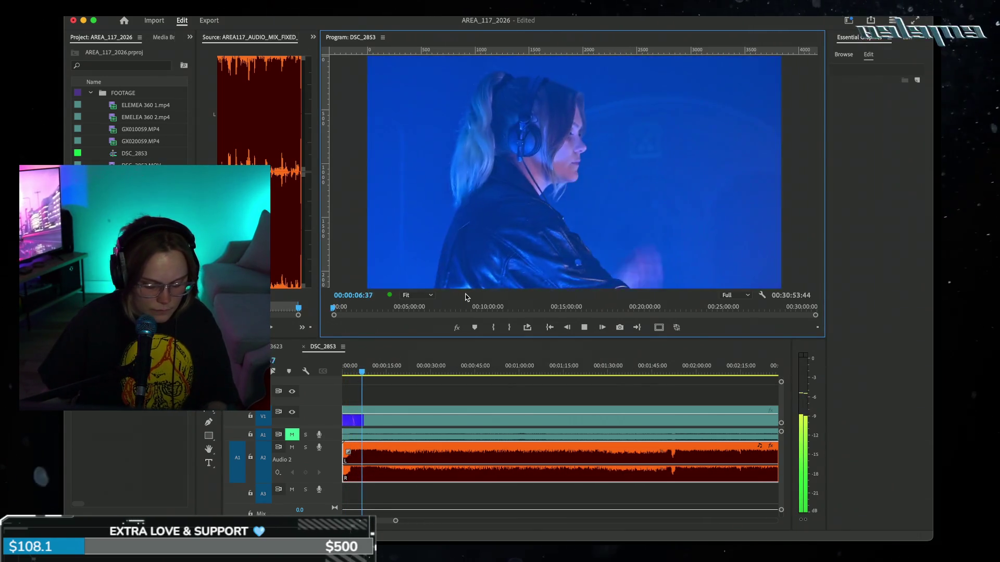
key(super+s)
key(space)
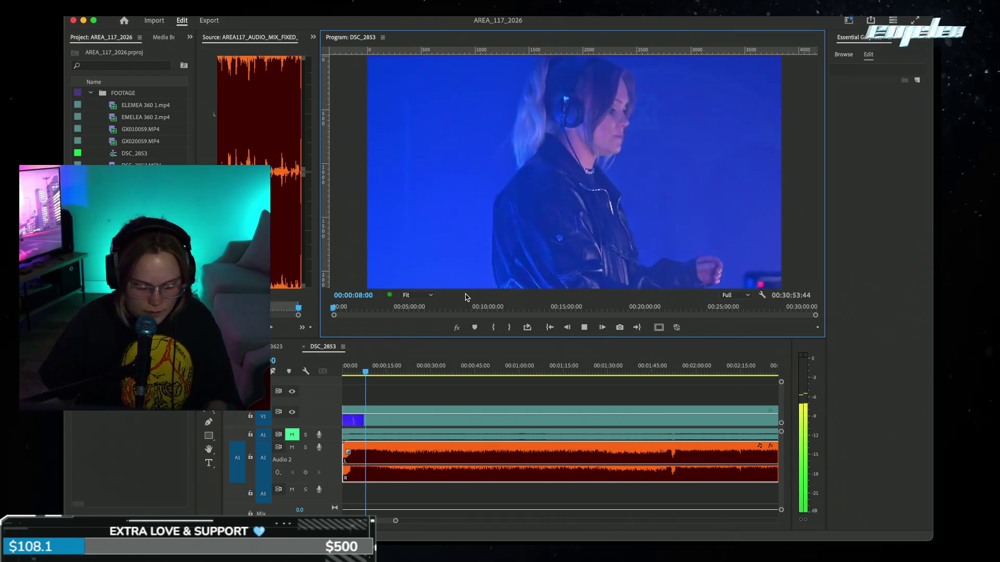
key(grave)
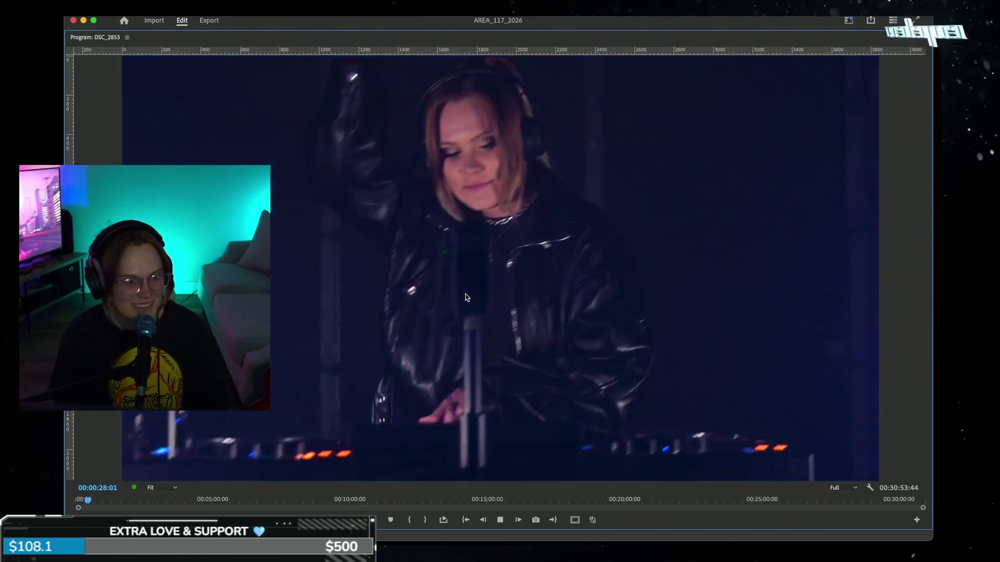
Step: Stop playback, check the Loopback app, then replay DSC_2853 from 00:00:00:00
key(space)
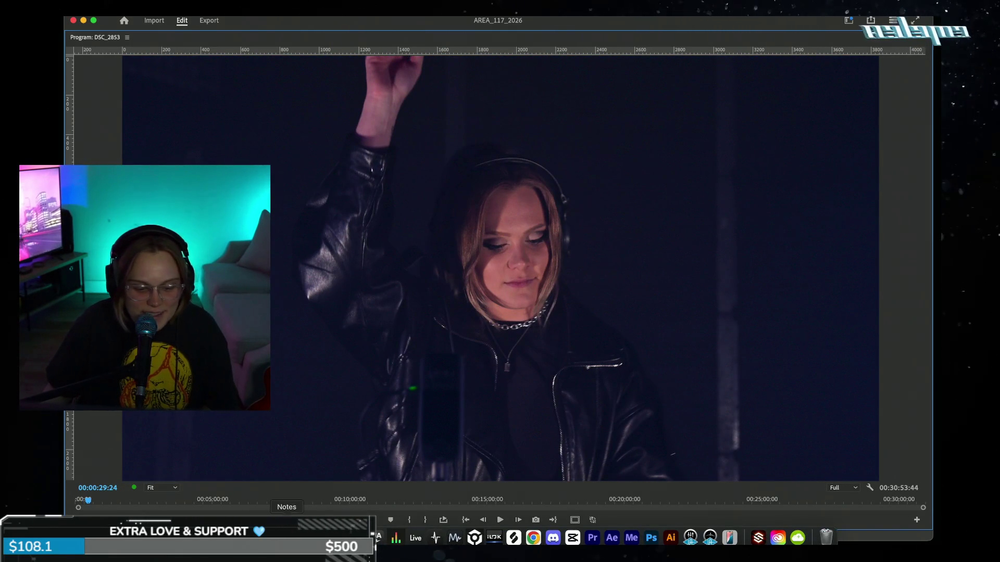
click(301, 538)
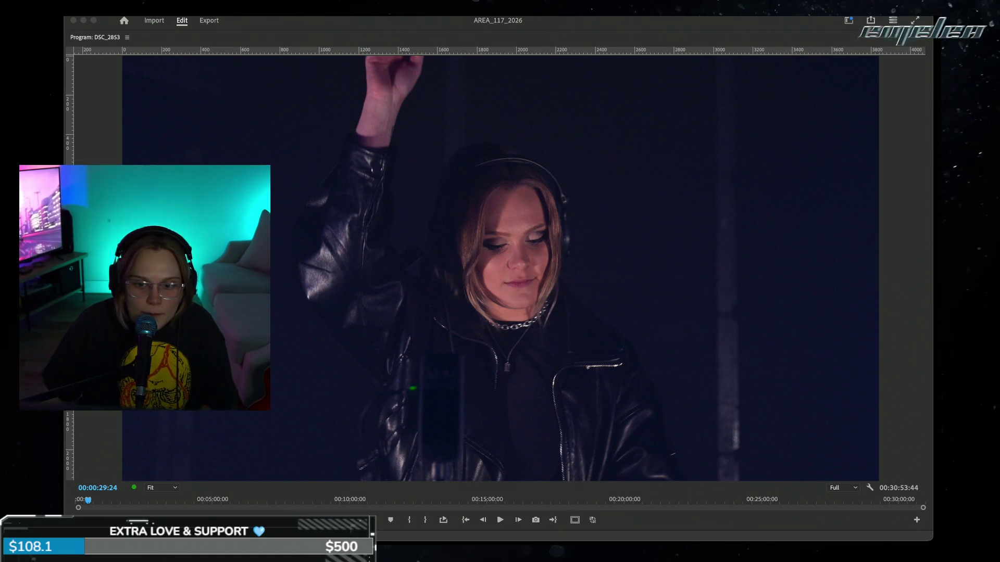
click(290, 303)
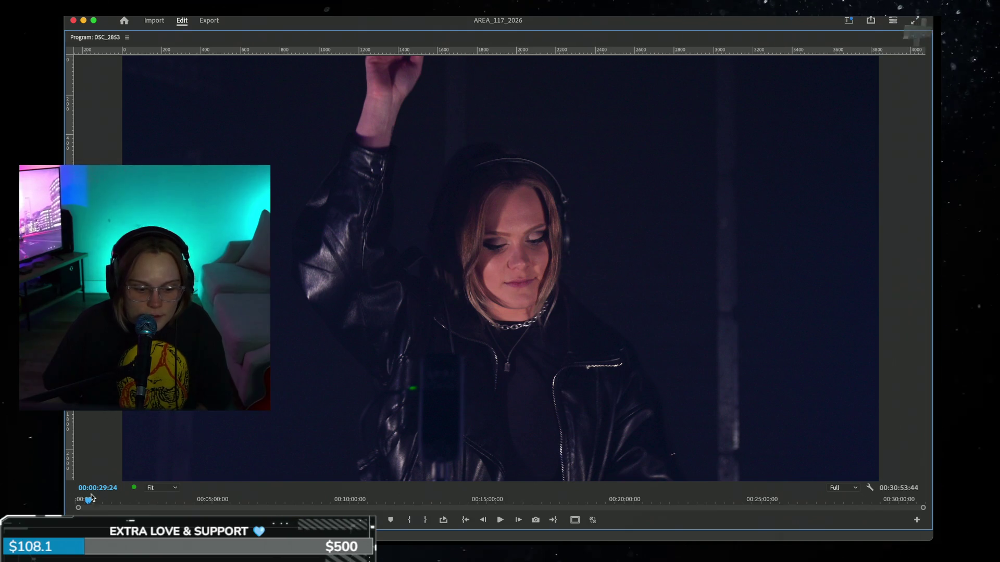
drag(91, 494, 65, 500)
click(500, 519)
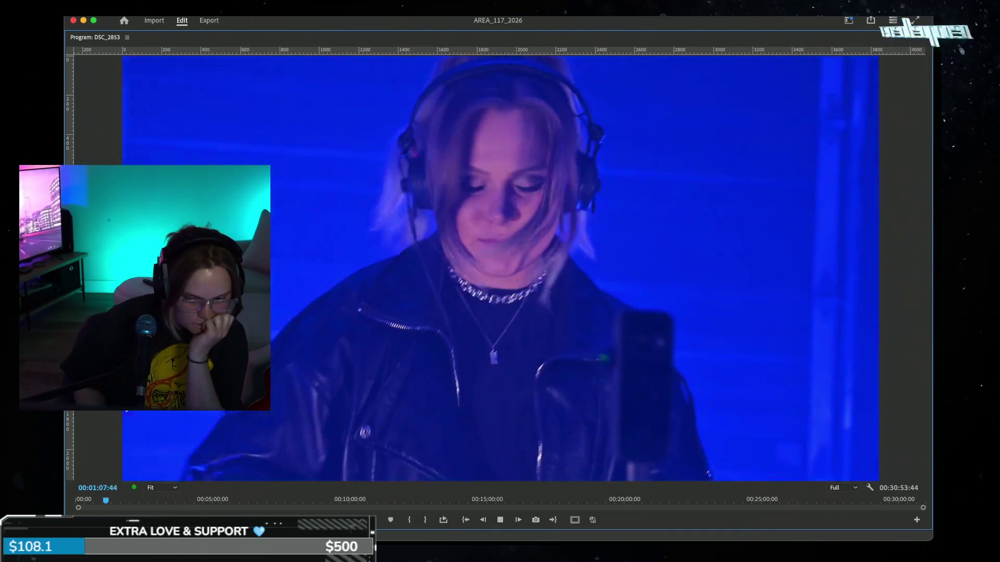
Step: Drop a marker on the DSC_2853 timeline at about 00:01:09 during playback
key(m)
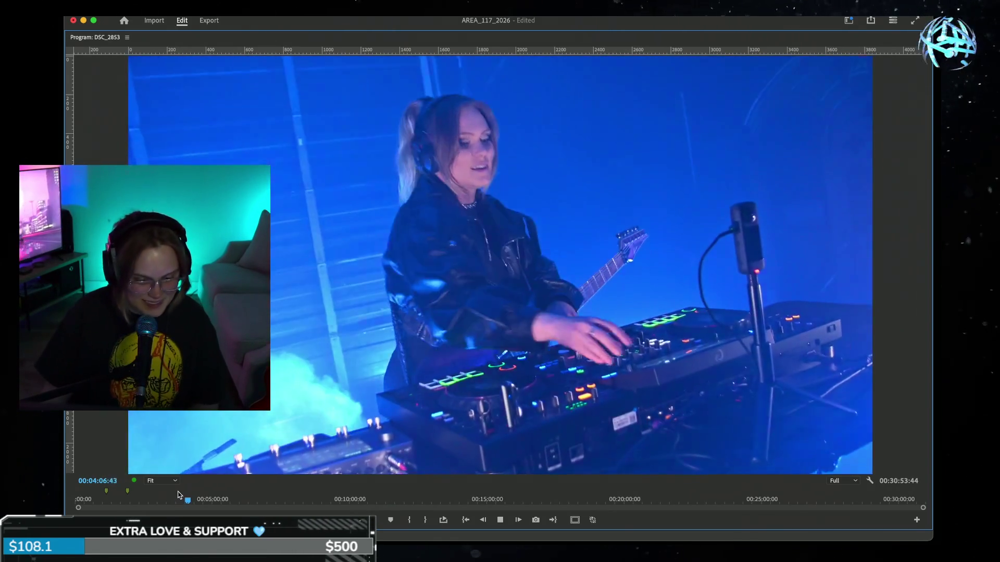
Step: Move the playhead to about 00:04:06 and resume playback of DSC_2853
click(178, 493)
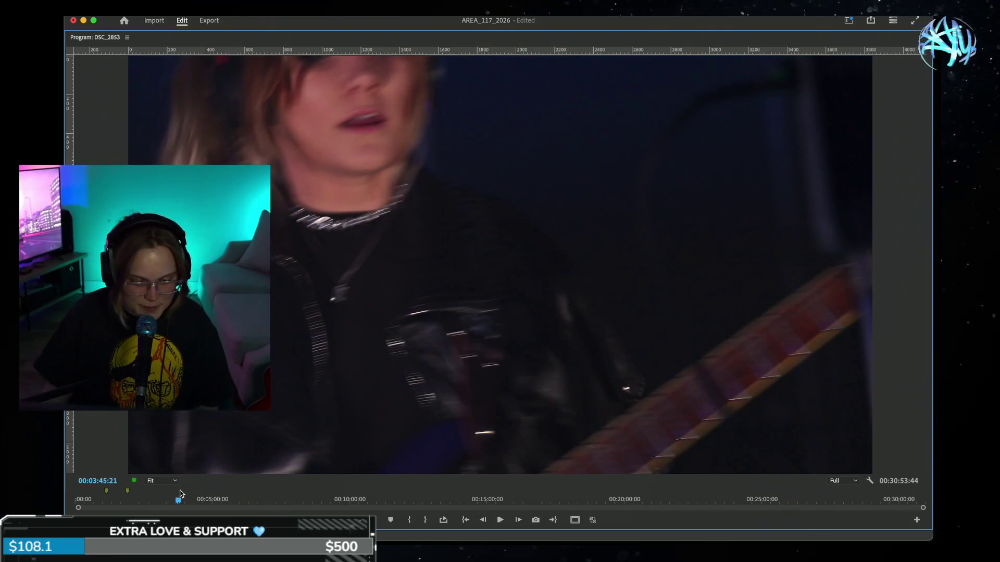
click(188, 500)
key(space)
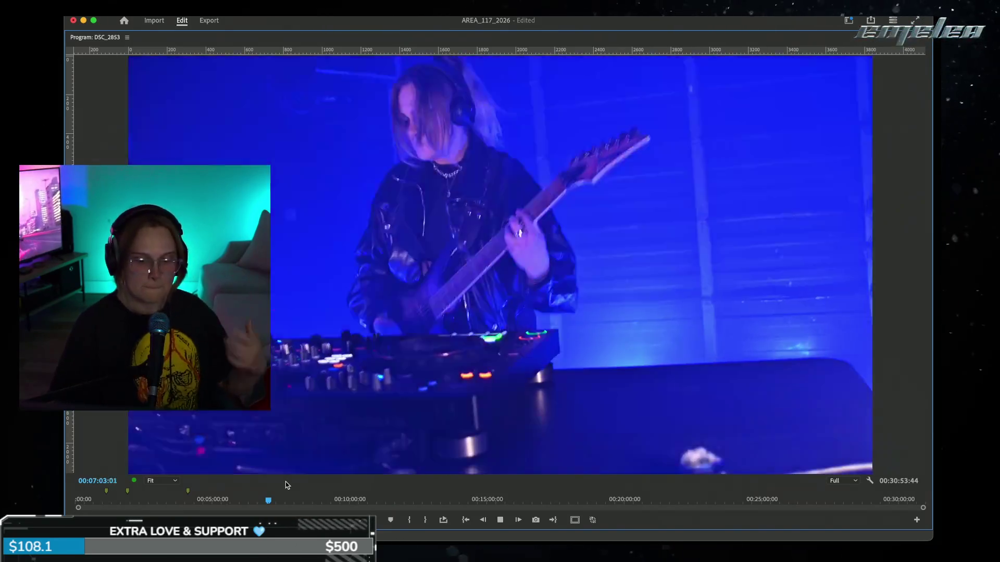
Step: Add markers at about 7:03, 7:35 and 7:45 as the sequence plays
key(m)
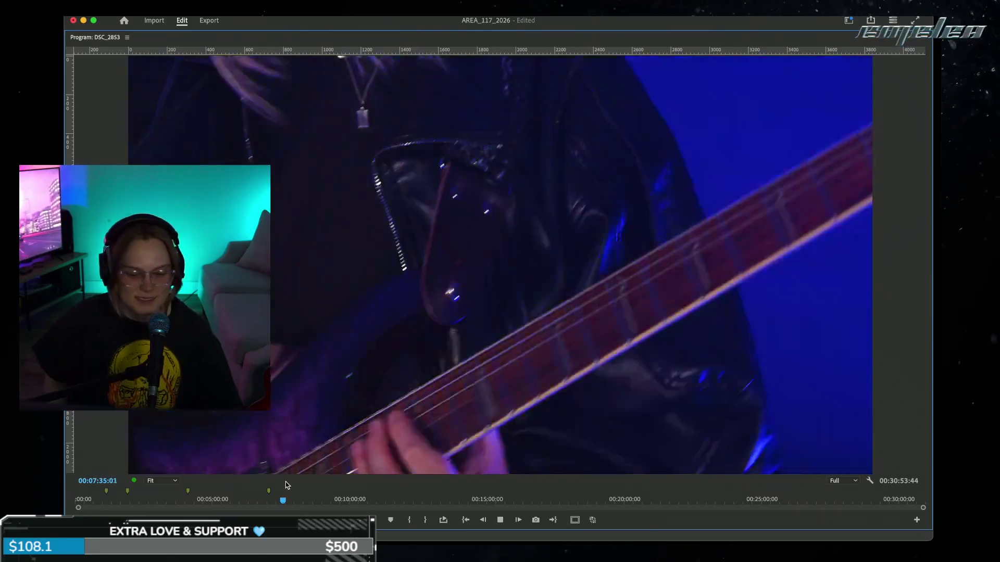
key(m)
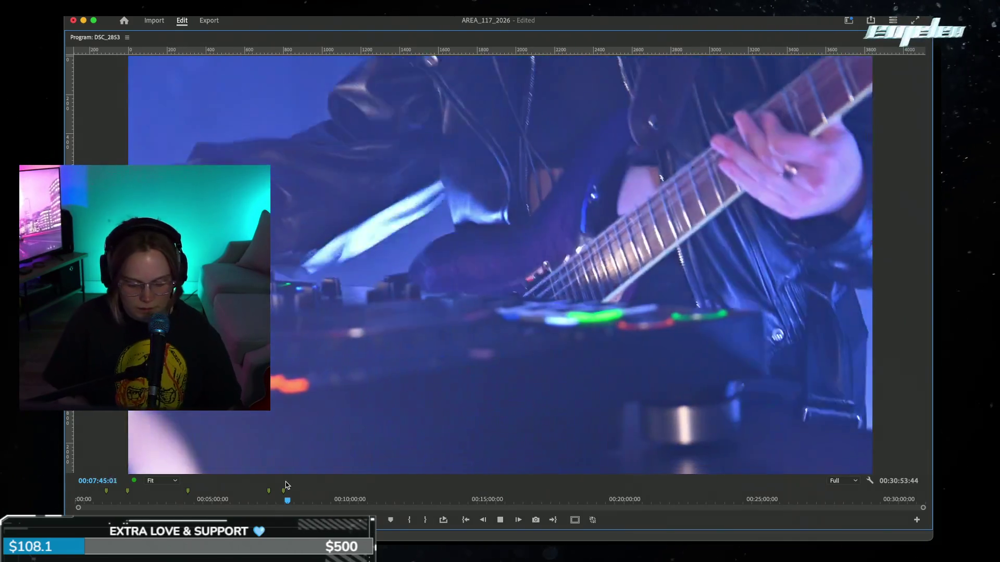
key(m)
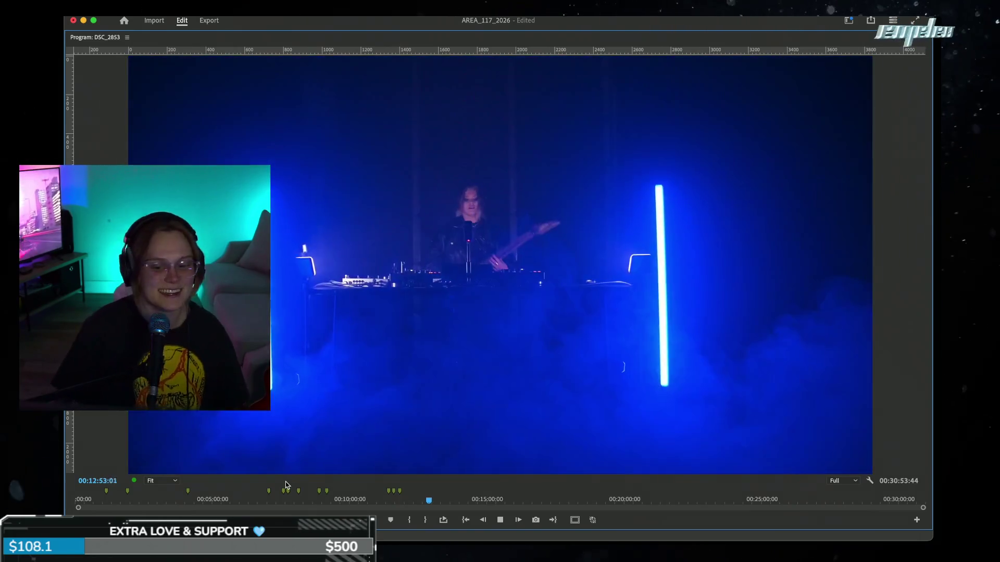
Step: Drop a marker at 12:53 on the DSC_2853 timeline
key(m)
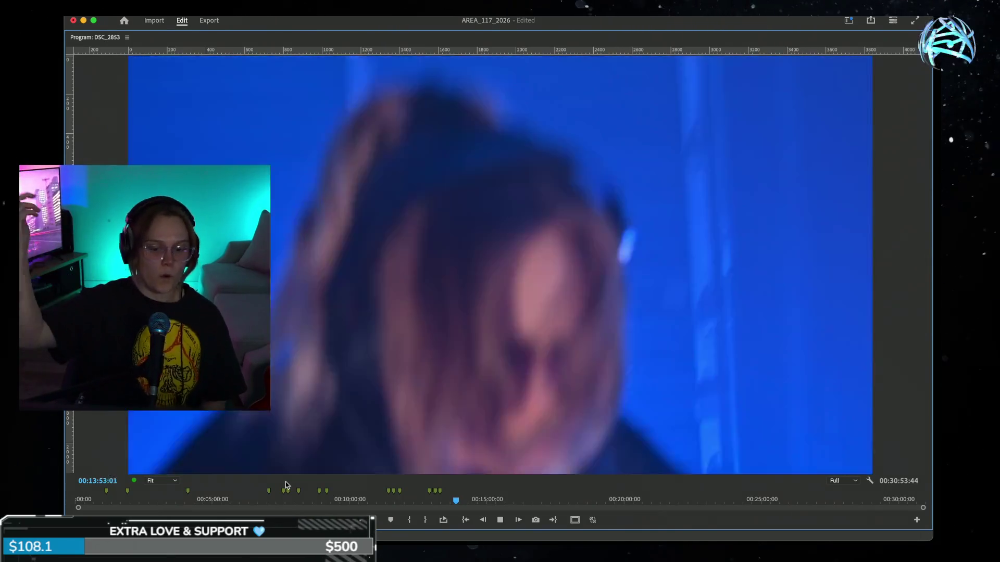
Step: Add a marker at the playhead while DSC_2853 keeps playing
key(m)
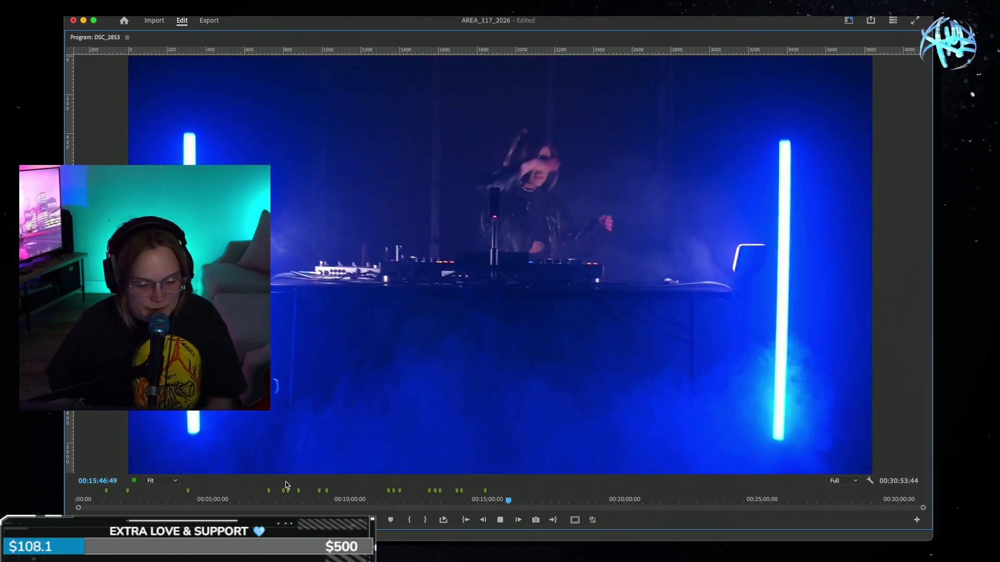
Step: Scrub back to about 14:22, then to 13:32, playing briefly from each point
drag(460, 501, 470, 501)
key(space)
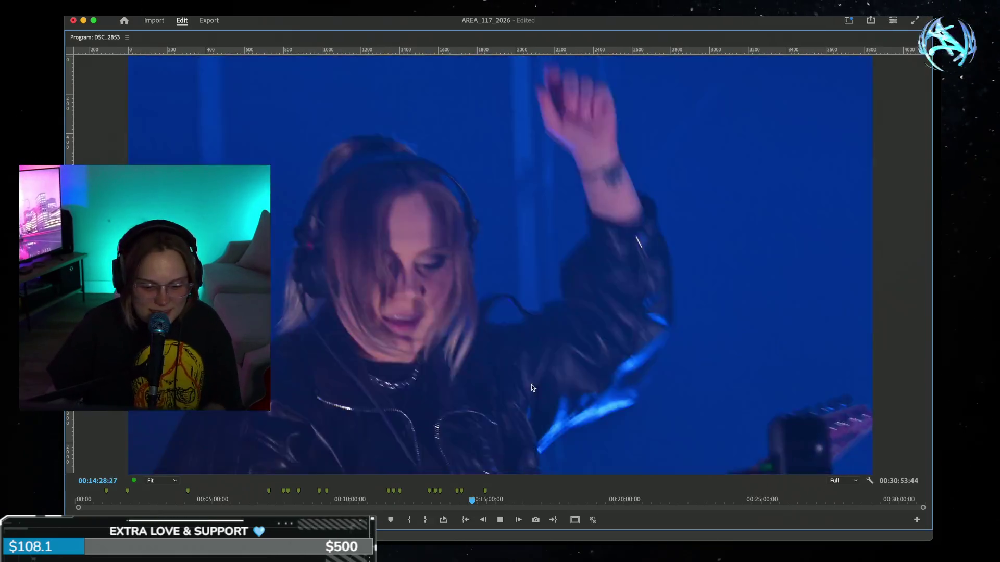
click(449, 504)
key(space)
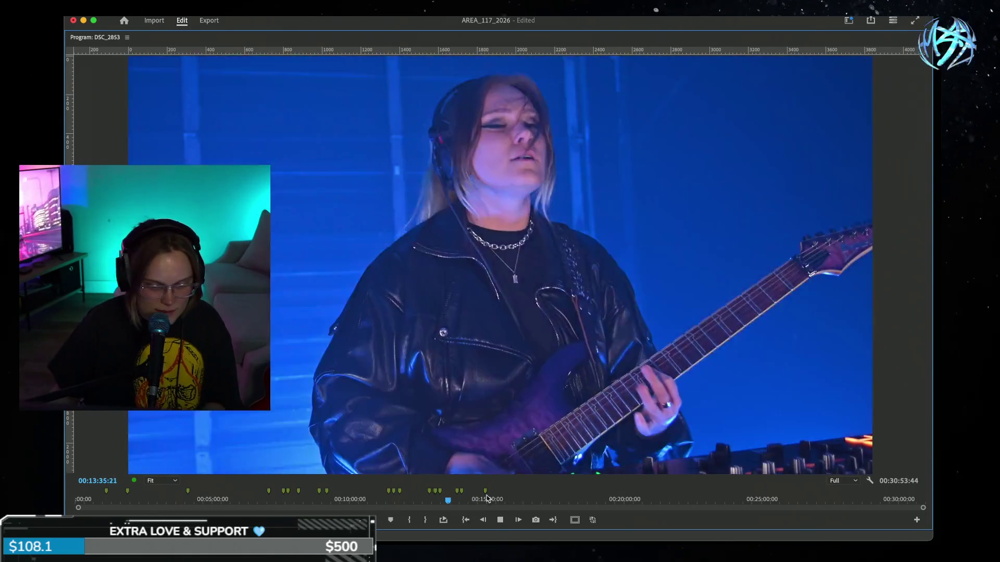
Step: Scrub back to just before 12:00, then play and stop at 00:12:01:42
click(435, 501)
drag(436, 501, 423, 501)
click(410, 499)
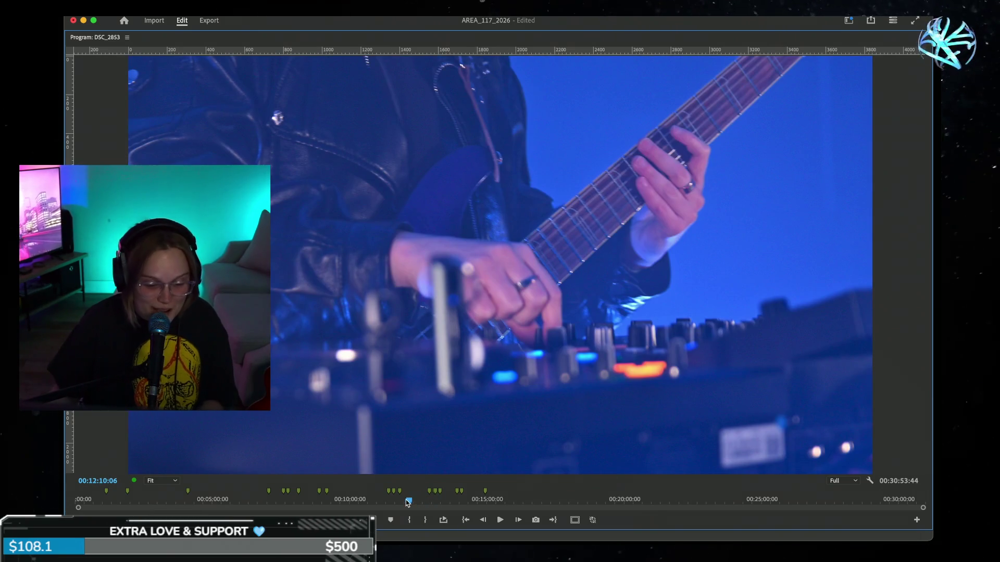
click(405, 500)
key(space)
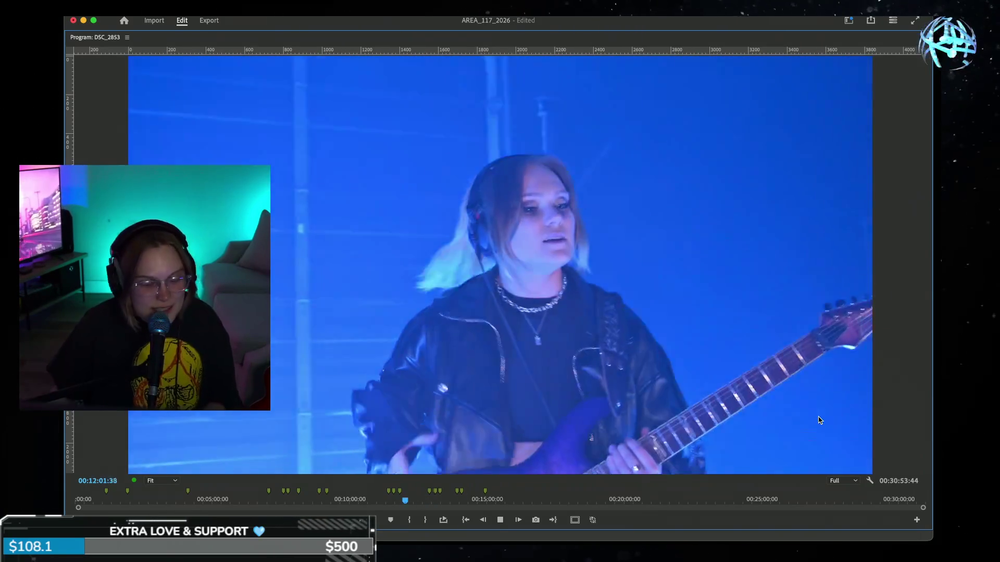
key(space)
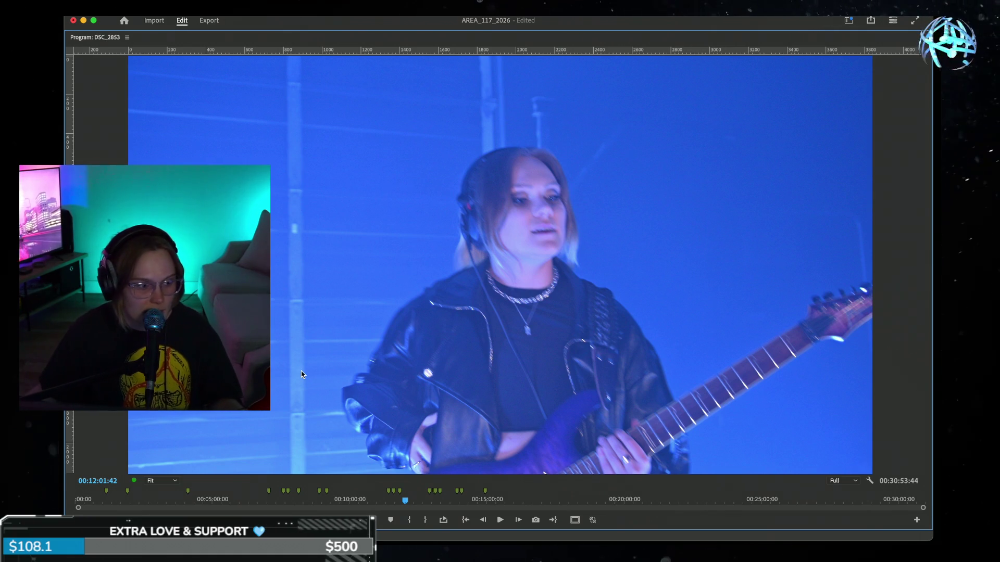
key(grave)
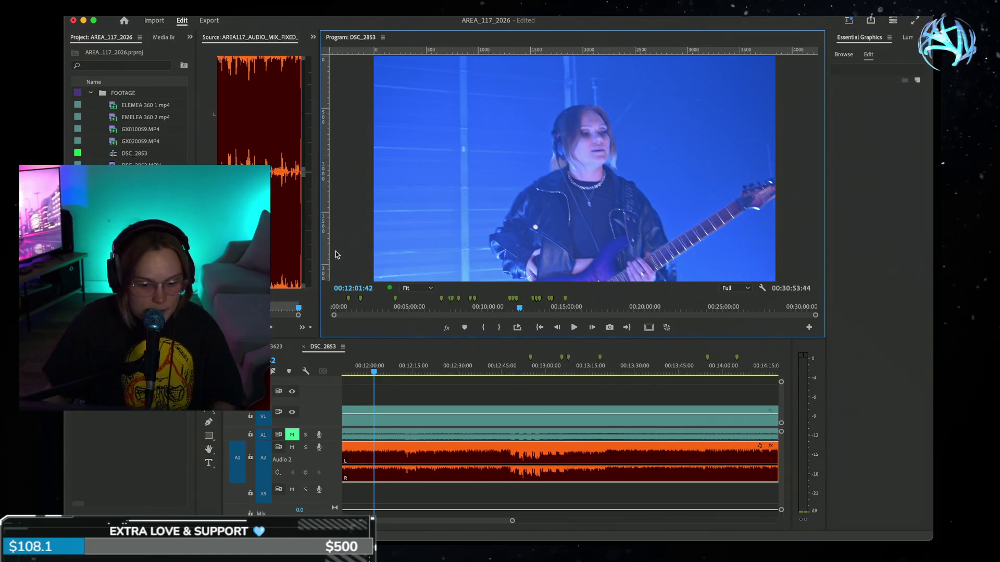
key(grave)
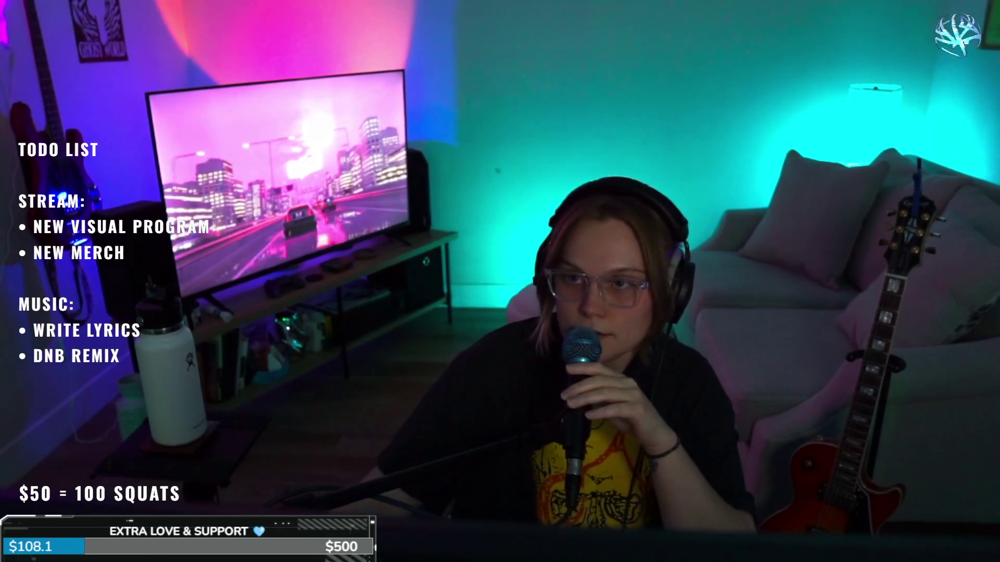
Step: Scroll down the AREA-117 Videos page to browse the Warehouse Sessions uploads
scroll(774, 253, down, 3)
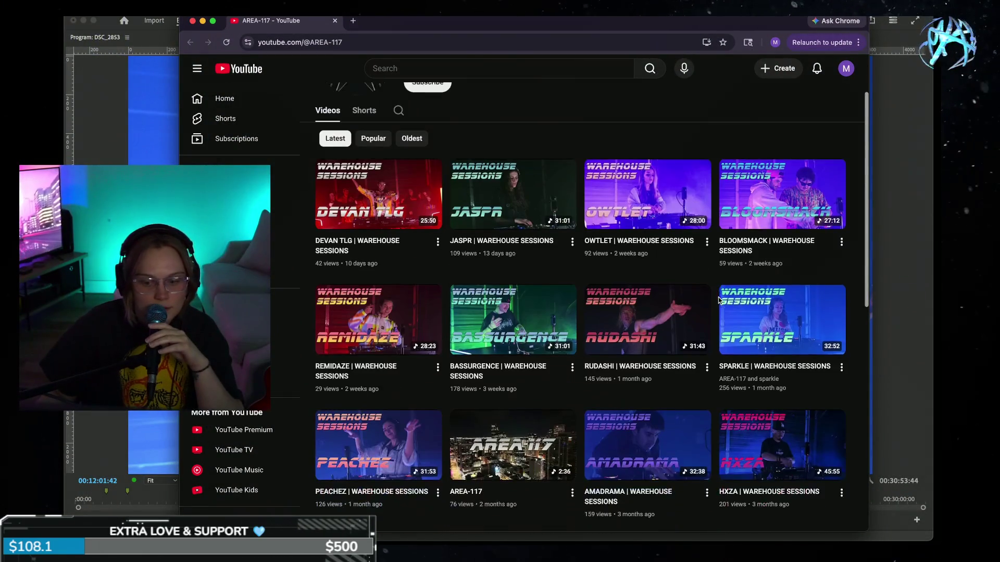
Step: Watch SPARKLE | WAREHOUSE SESSIONS full screen, pause it, and switch back to Premiere
click(774, 254)
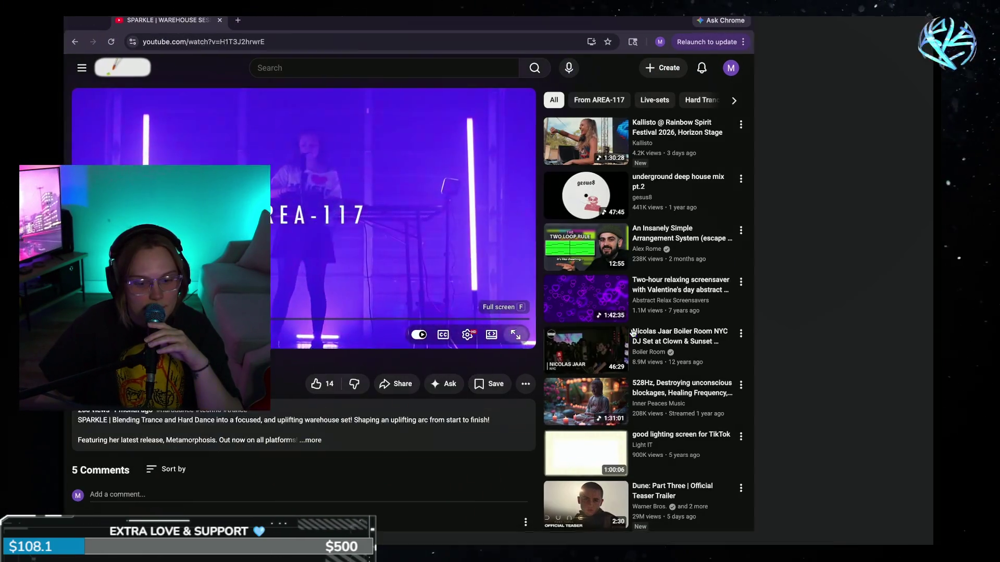
click(630, 336)
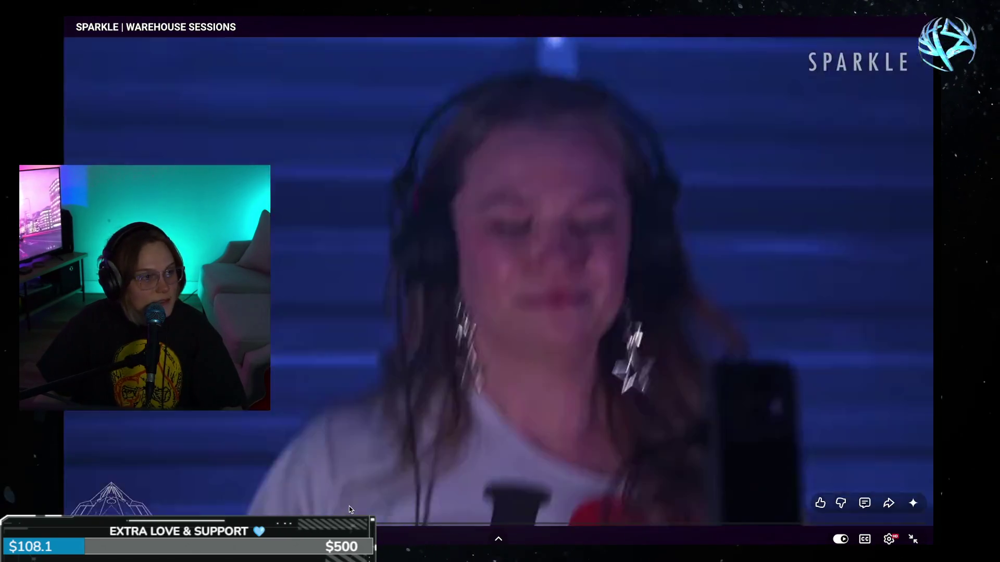
key(Escape)
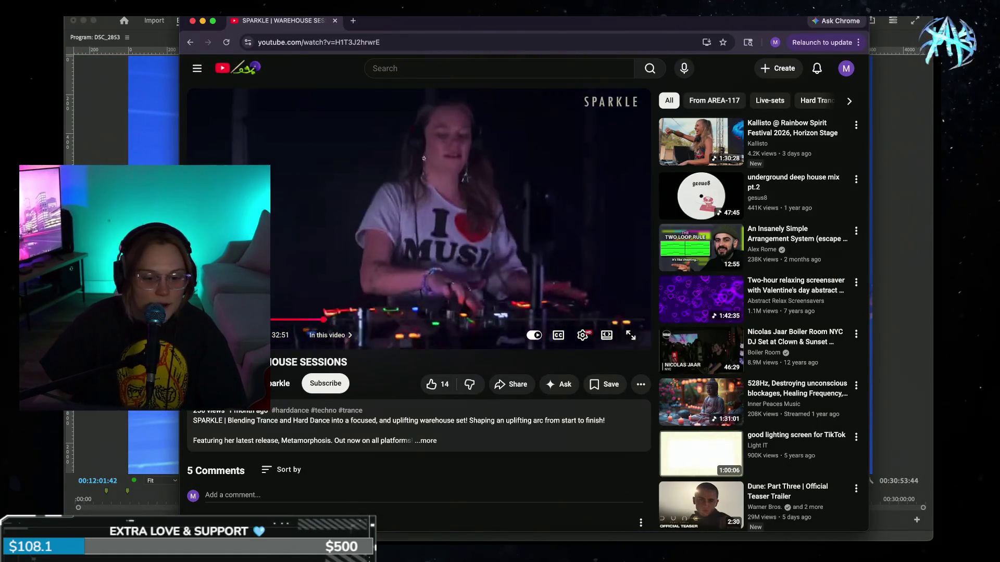
click(318, 111)
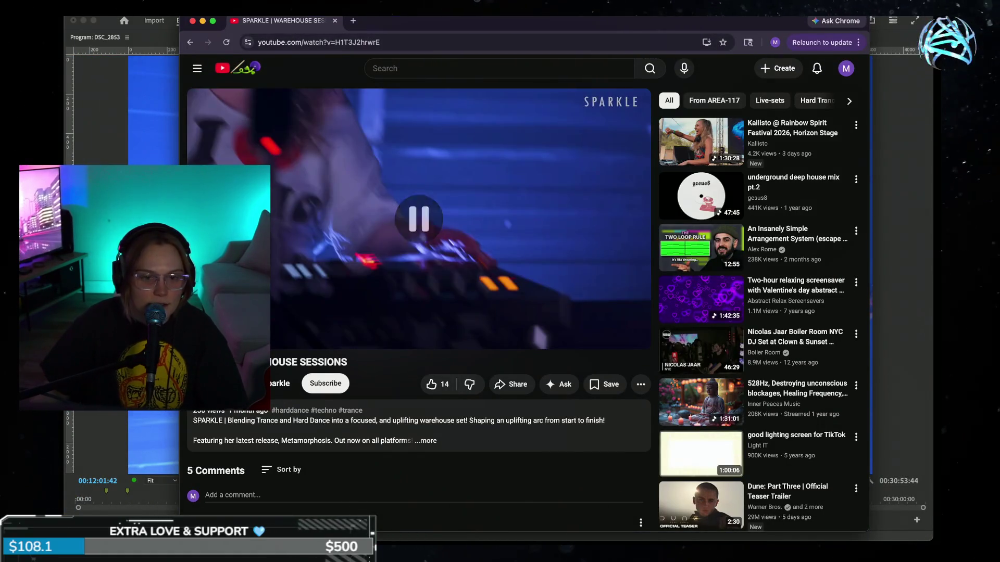
key(super+Tab)
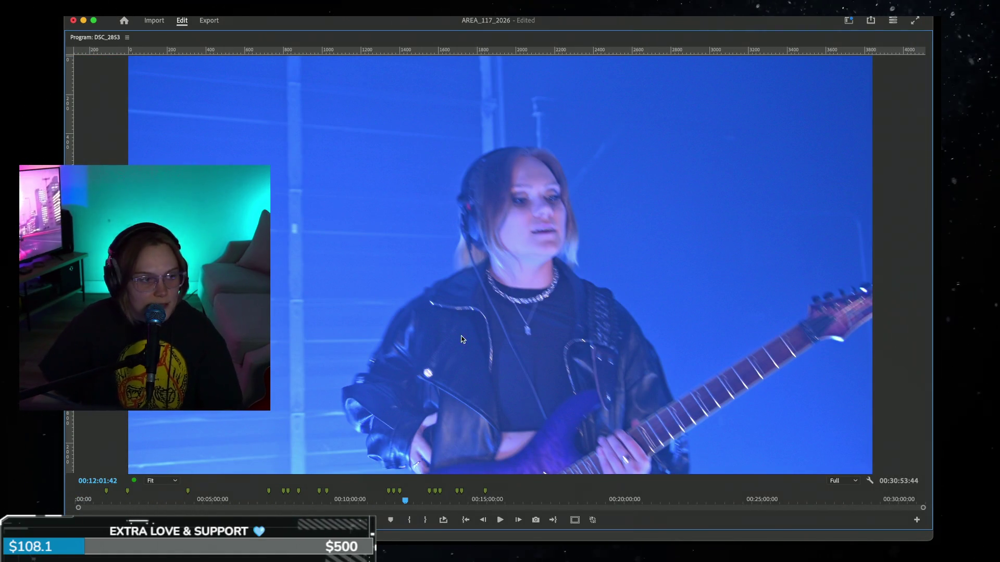
Step: Resume DSC_2853 playback from 12:01:42, then skip forward to about 00:14:17
click(495, 522)
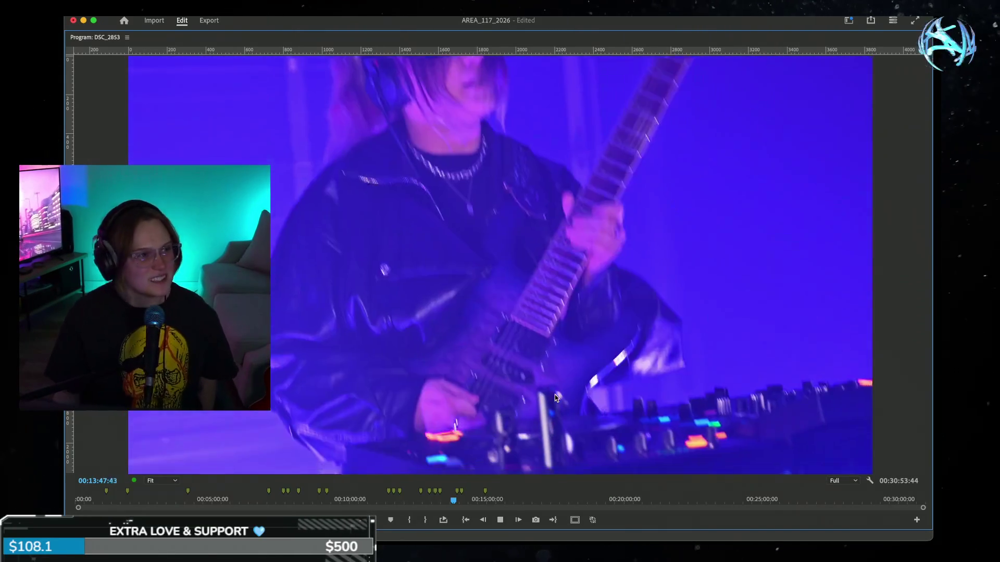
key(l)
key(l)
key(l)
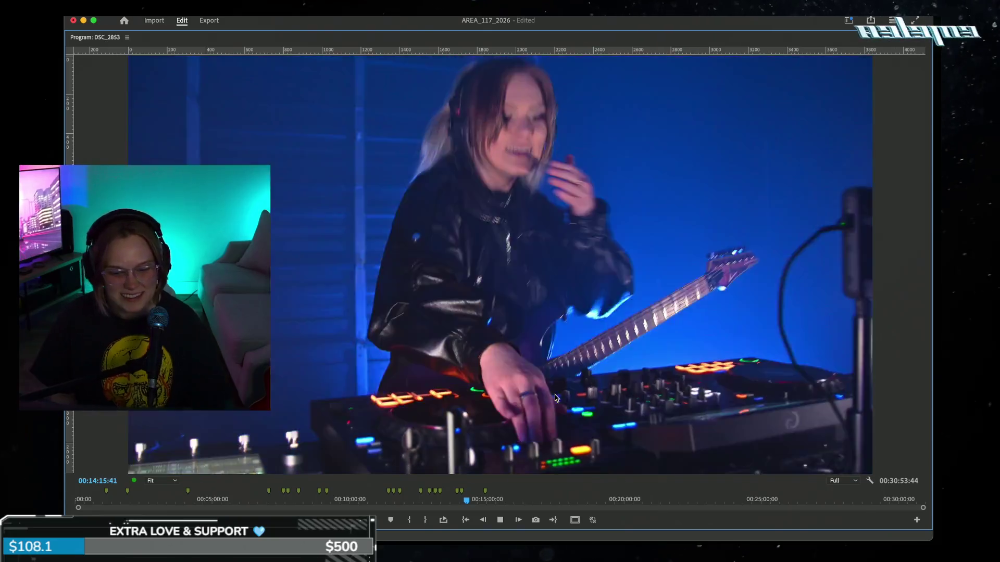
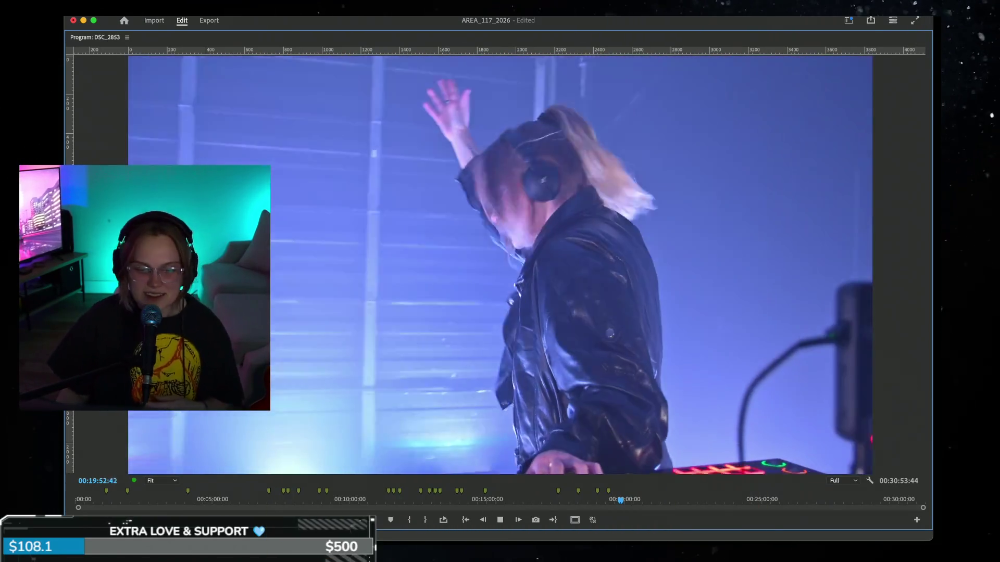
Step: Review the cut from about 19:51 to 24:00, then restore the full editing layout
mouse_move(571, 541)
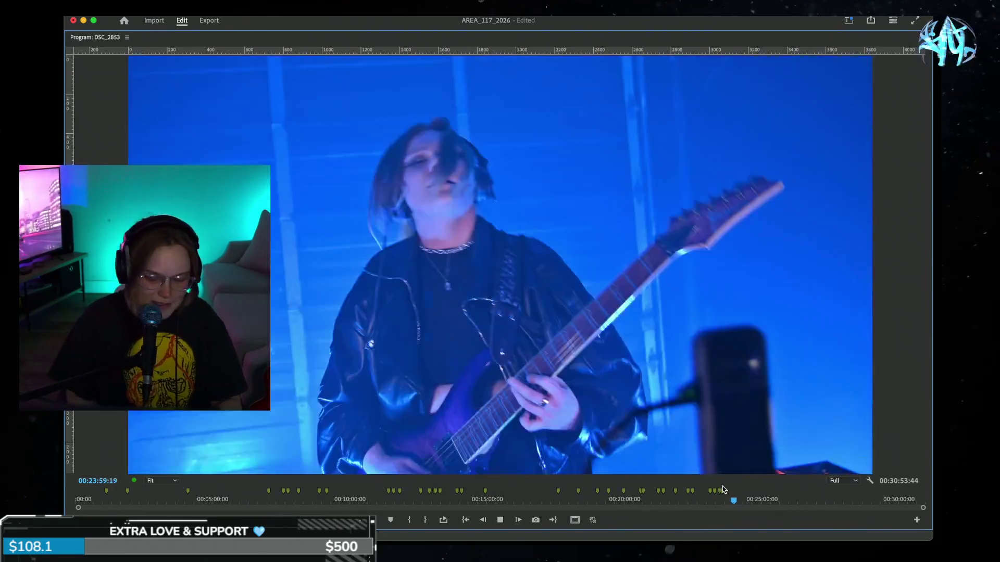
key(grave)
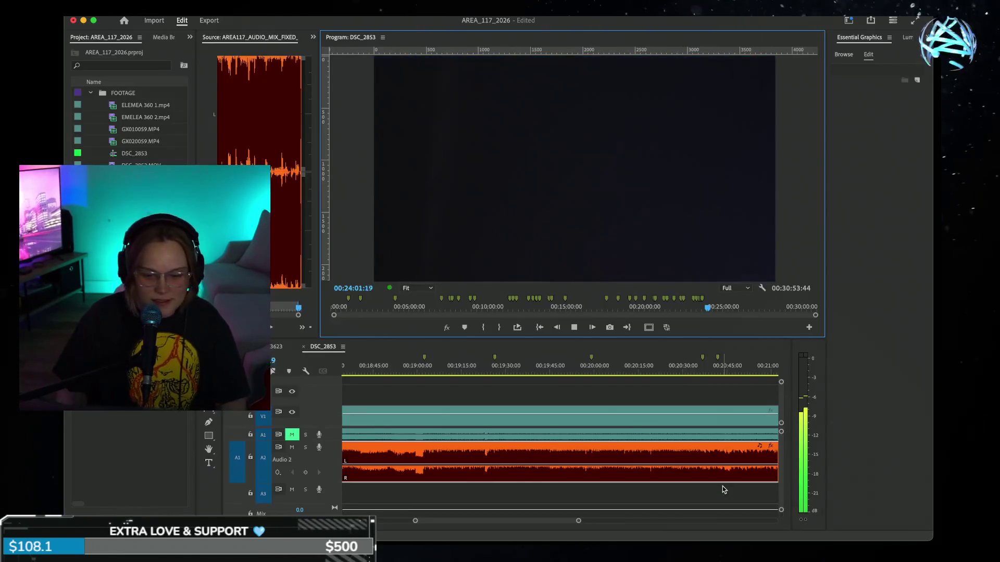
Step: Stop at 00:23:45:36, match-frame its source clip, widen the source view and fold the Master track
key(space)
click(513, 369)
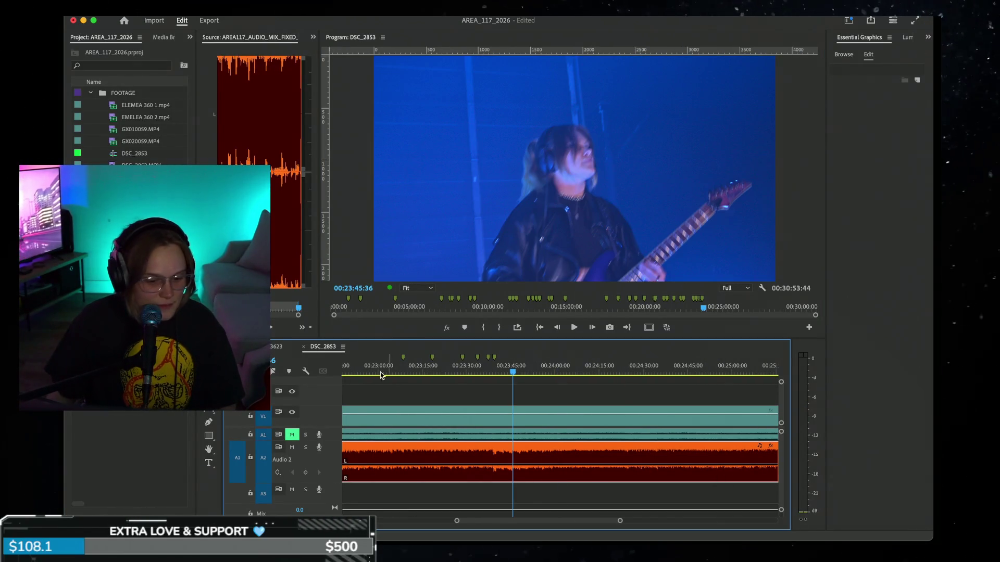
key(f)
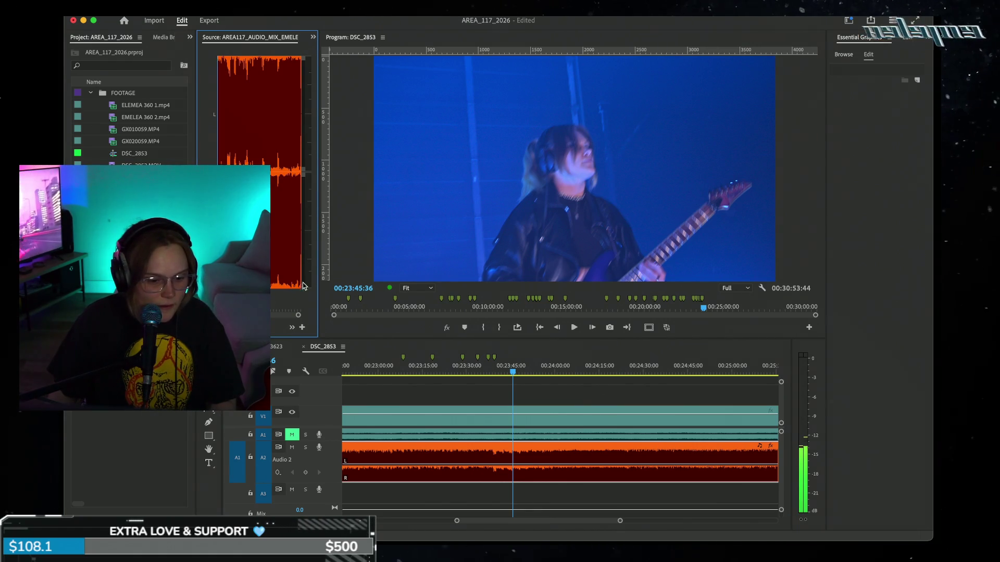
drag(318, 268, 510, 268)
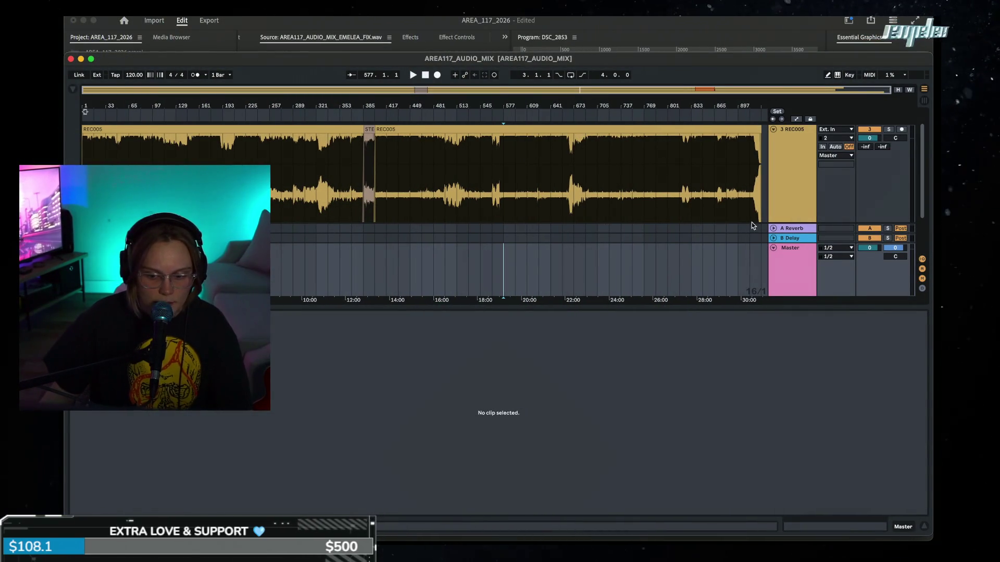
click(774, 248)
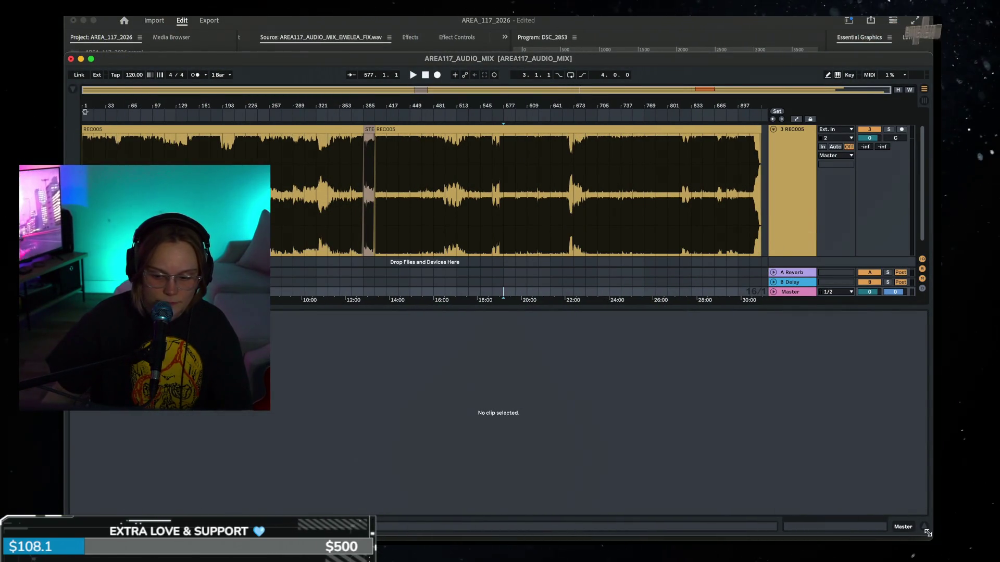
Step: Hide the clip detail area and start playback from around bar 705
click(925, 527)
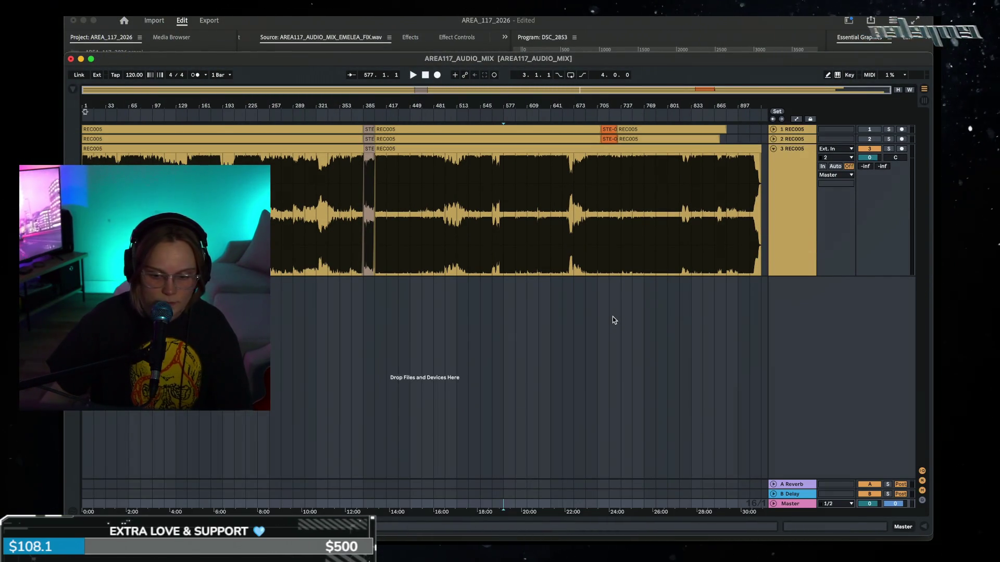
click(629, 188)
key(End)
click(607, 201)
click(596, 205)
key(space)
Step: Listen with track 3's volume lowered, reset it to 0, and jump ahead to bar 737
drag(870, 158, 871, 172)
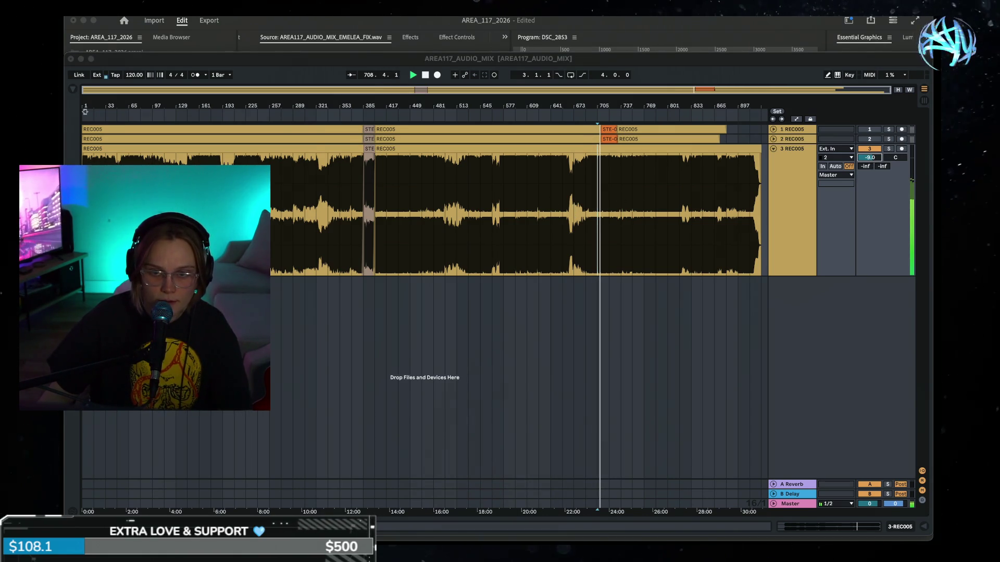
key(Delete)
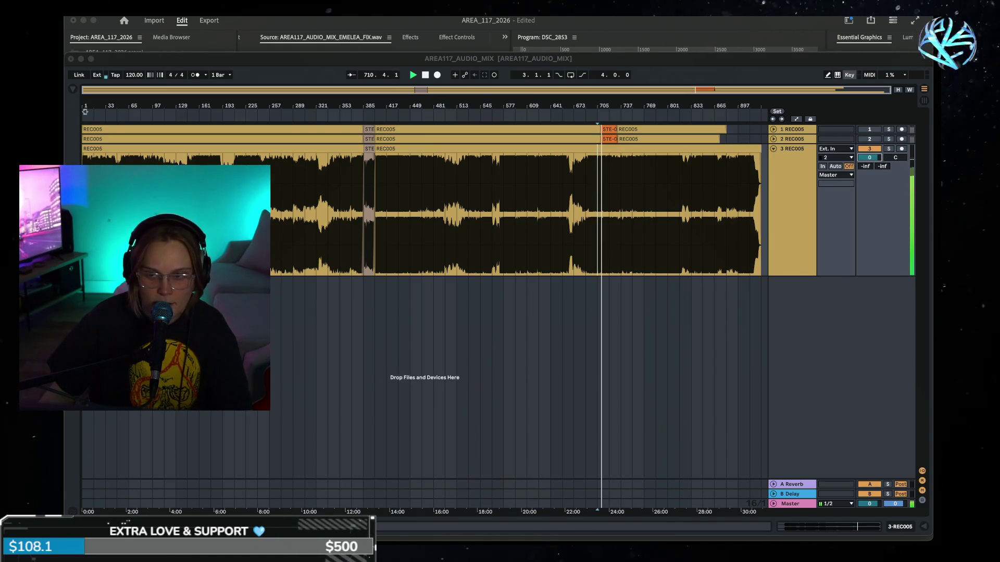
click(591, 311)
click(619, 248)
Step: Zoom in on bars 609–817 and audition passages from bar 761 through bar 785
drag(632, 106, 641, 246)
click(650, 245)
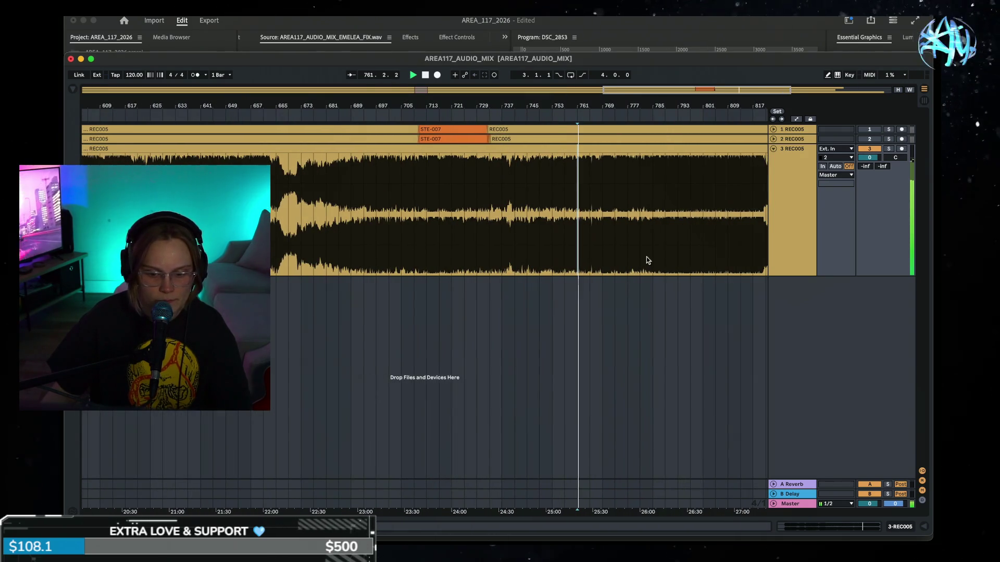
click(590, 258)
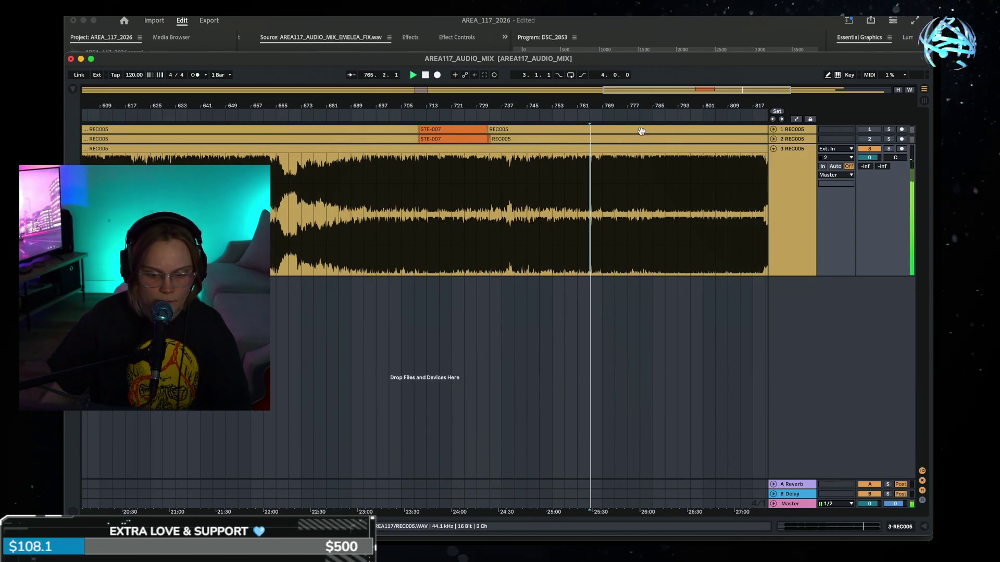
scroll(654, 227, right, 5)
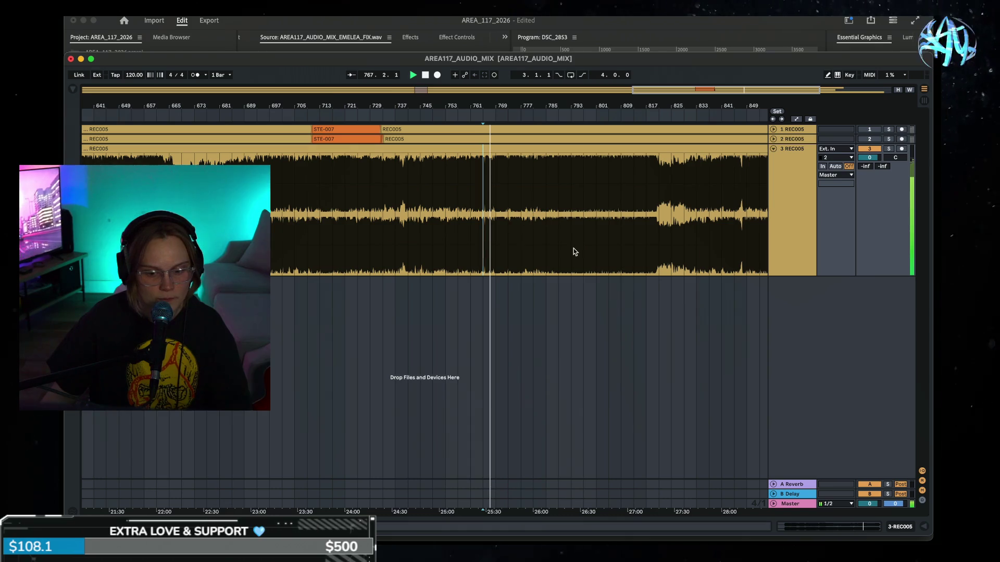
click(534, 252)
click(546, 249)
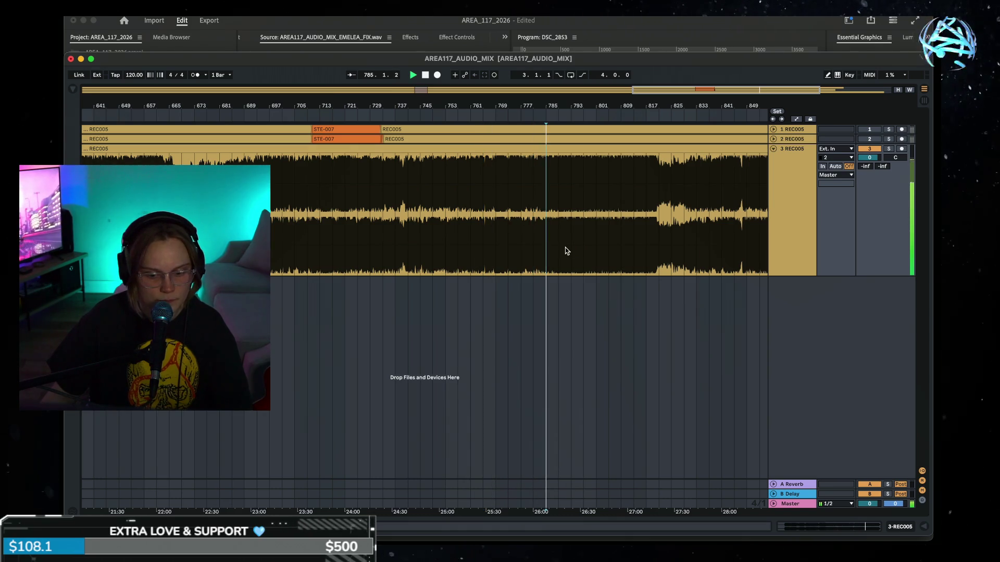
Step: Stop playback with the start at bar 737, zoom out, and select both REC005 clips on track 3
key(space)
click(401, 233)
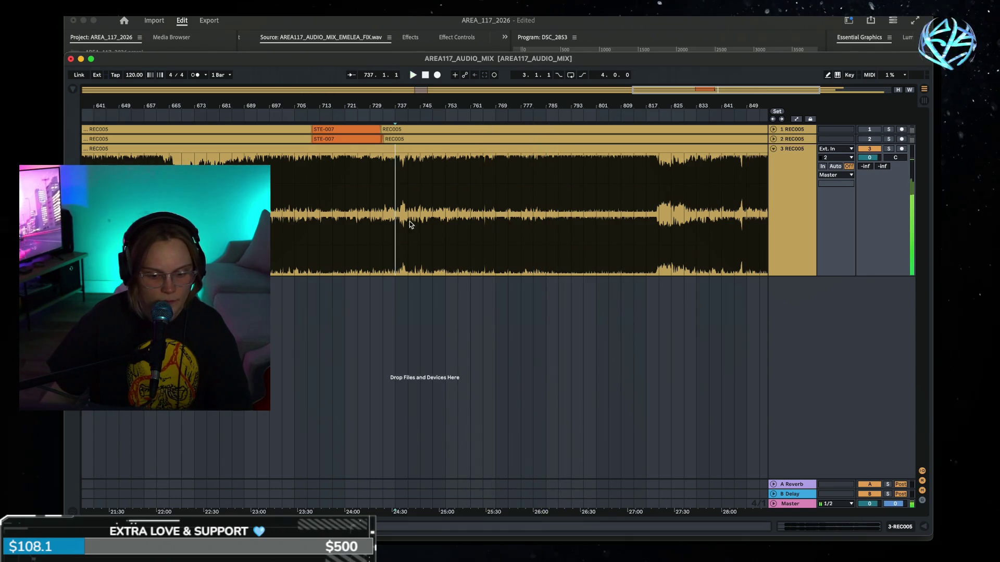
double_click(462, 110)
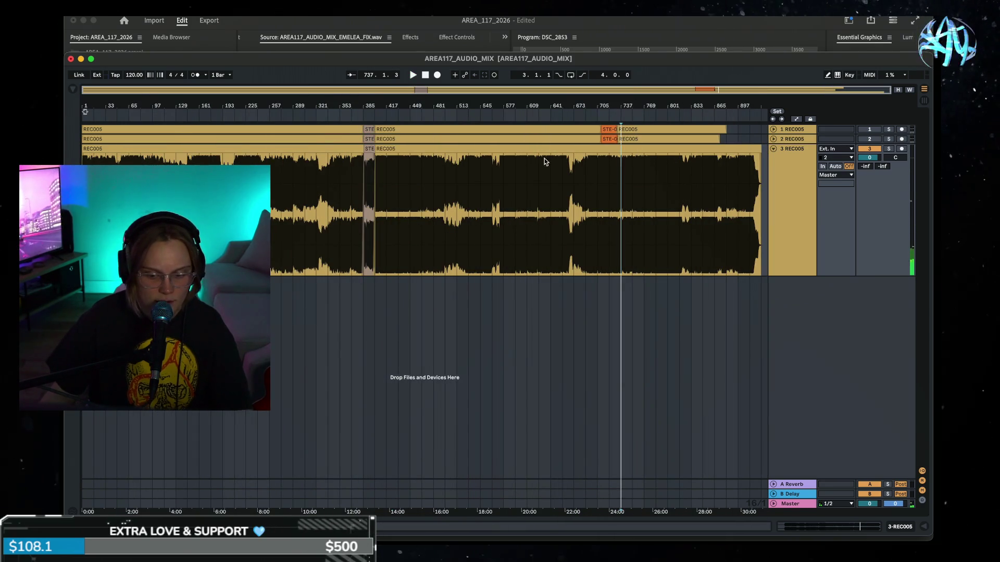
click(395, 149)
shift+click(296, 150)
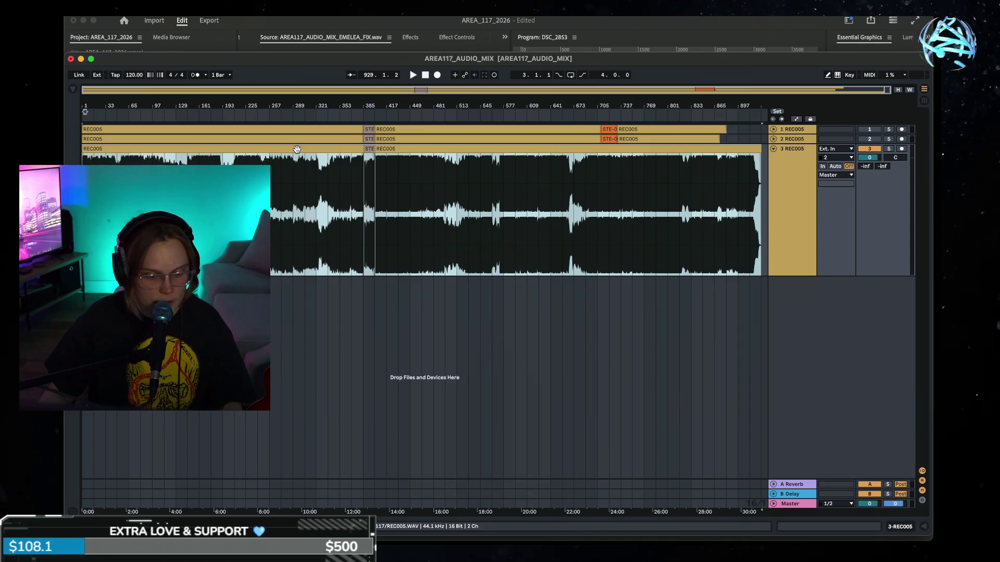